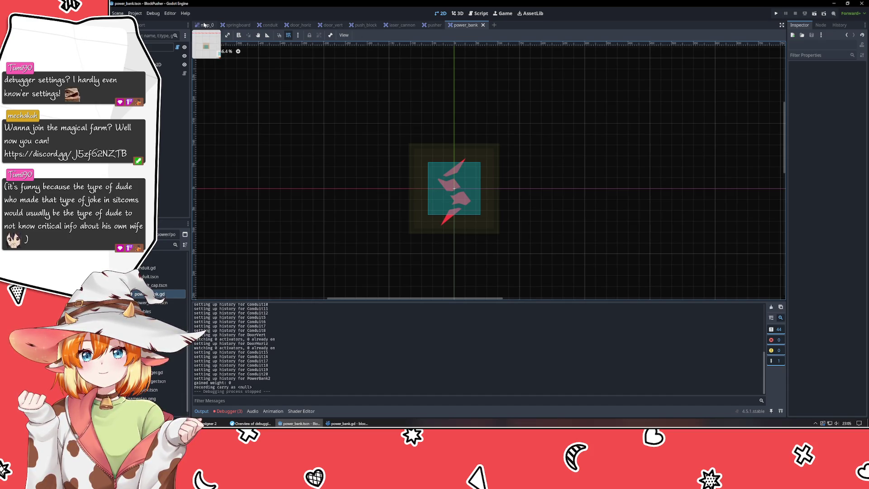
# Run the map_0 scene in a debug window and place it over the power_bank.gd code
pyautogui.click(206, 25)
pyautogui.press('F5')
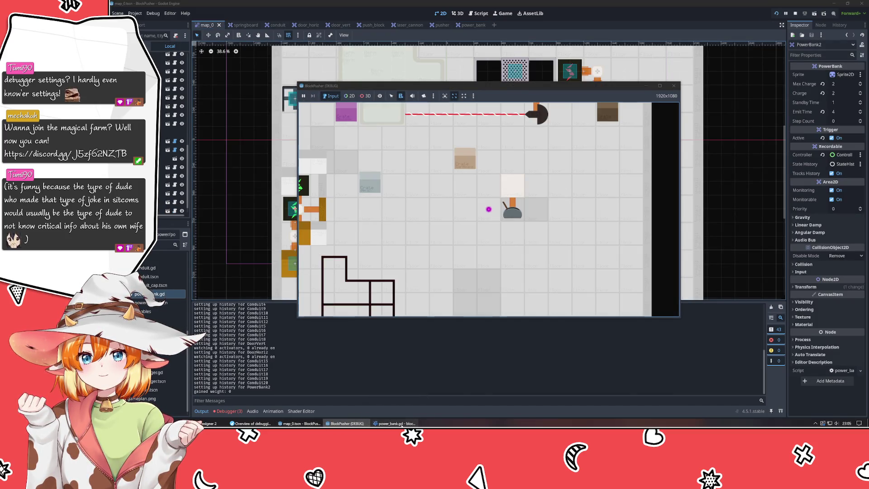
pyautogui.click(393, 423)
pyautogui.scroll(-5, 517, 277)
pyautogui.scroll(-5, 516, 277)
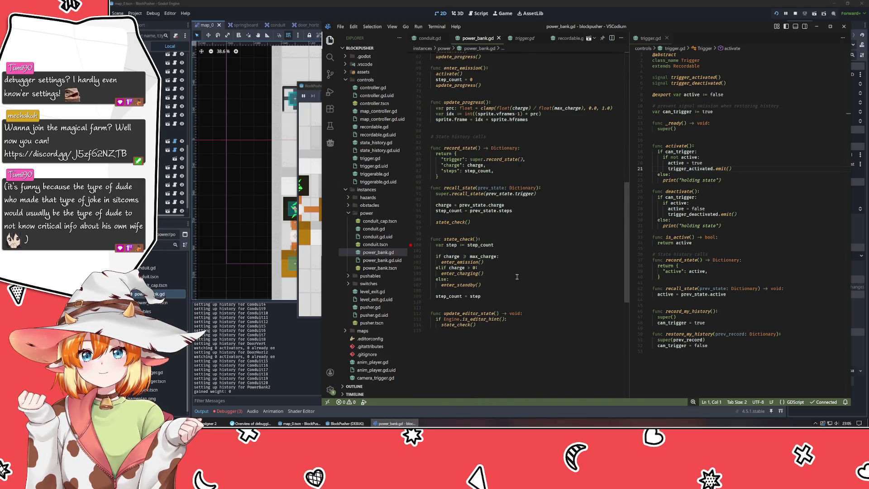
pyautogui.moveTo(313, 89); pyautogui.dragTo(181, 94)
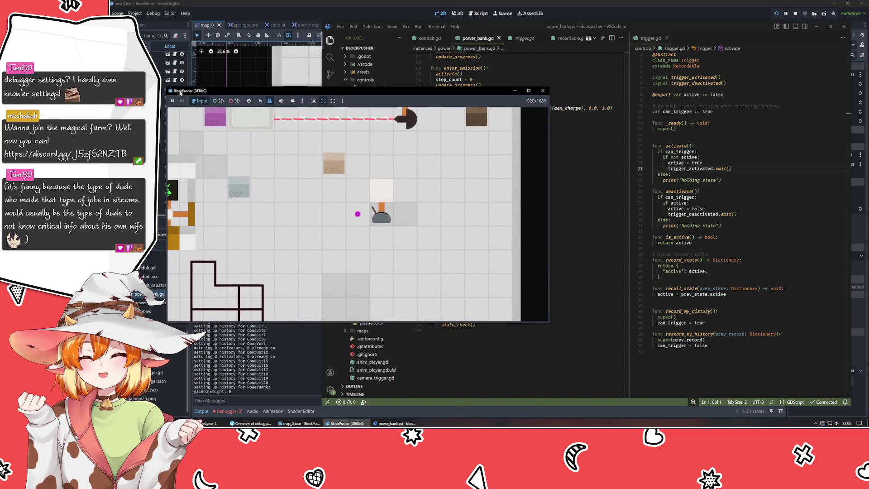
# Walk the player left twice, up once and down once in the level
pyautogui.press('Left')
pyautogui.press('Left')
pyautogui.press('Left')
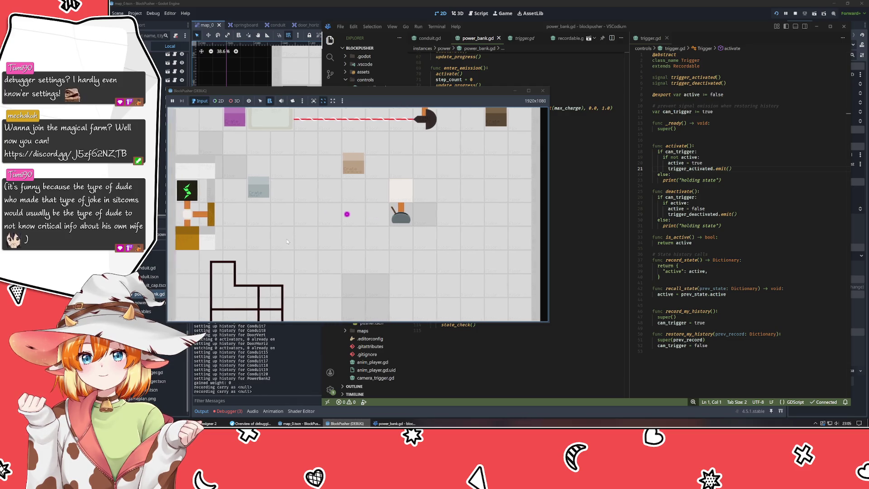
pyautogui.press('Left')
pyautogui.press('Left')
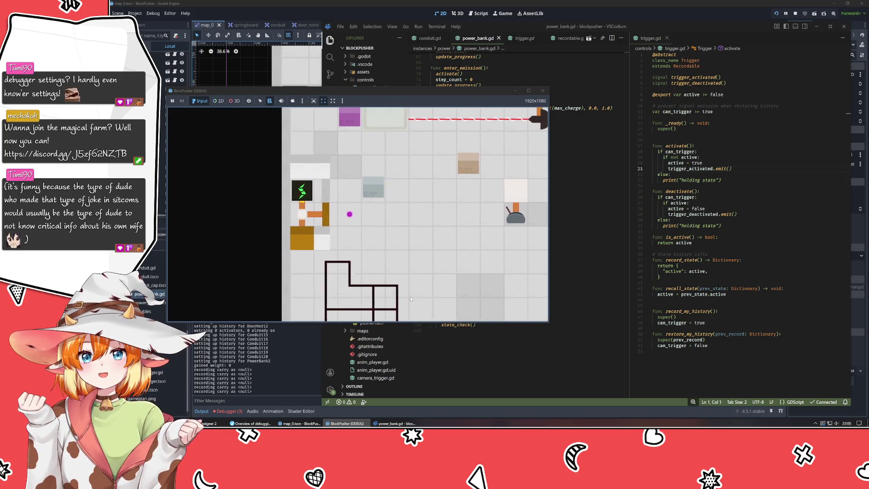
pyautogui.press('Up')
pyautogui.press('Down')
pyautogui.press('Down')
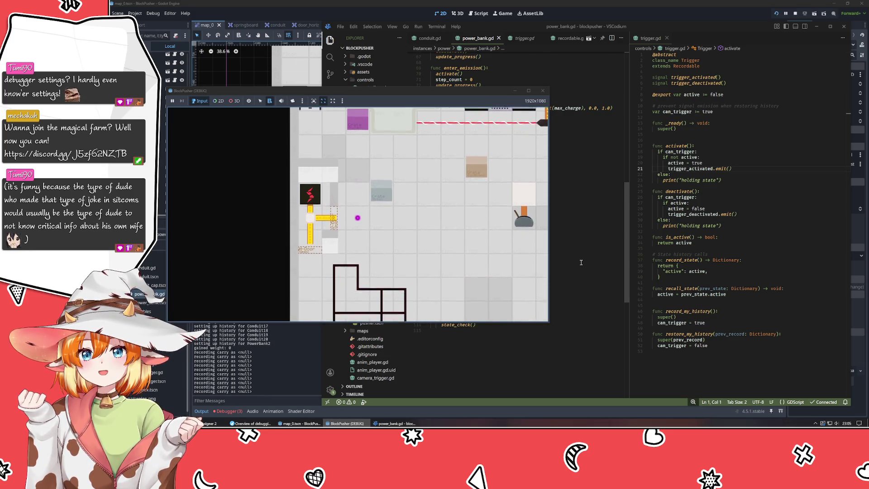
# Highlight every use of state_check in power_bank.gd in VSCodium
pyautogui.click(581, 262)
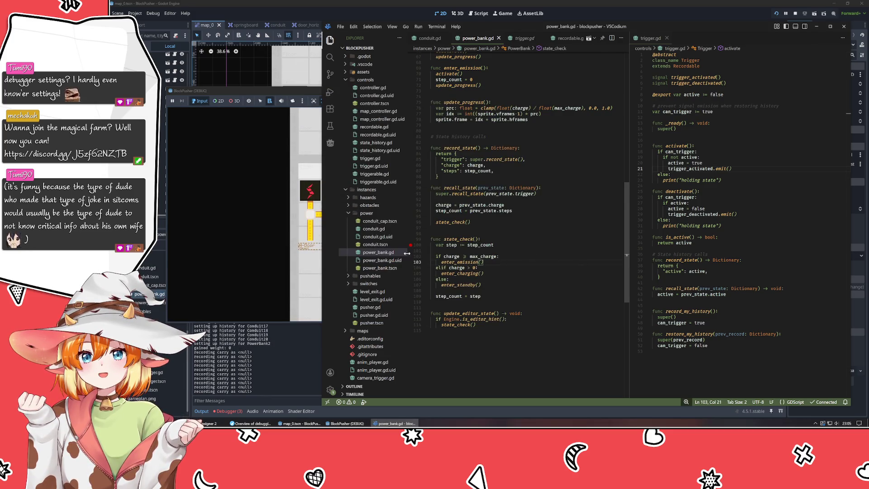
pyautogui.click(459, 240)
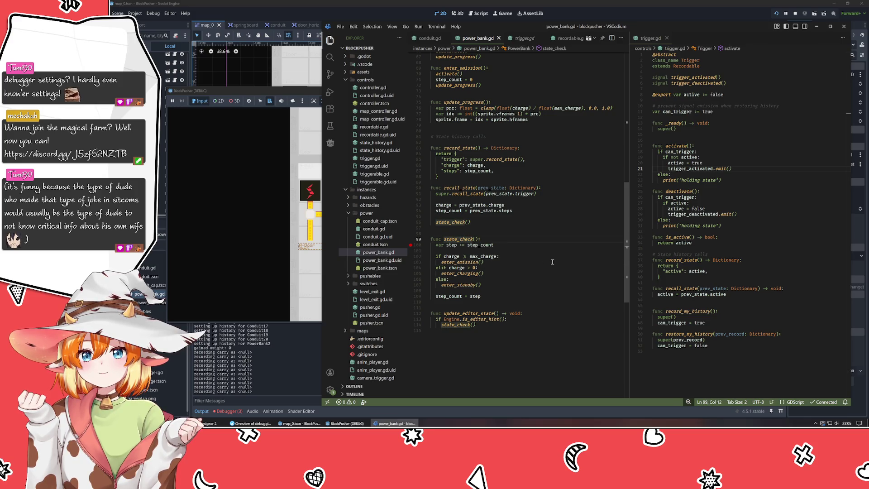
pyautogui.scroll(8, 552, 262)
pyautogui.scroll(-5, 552, 262)
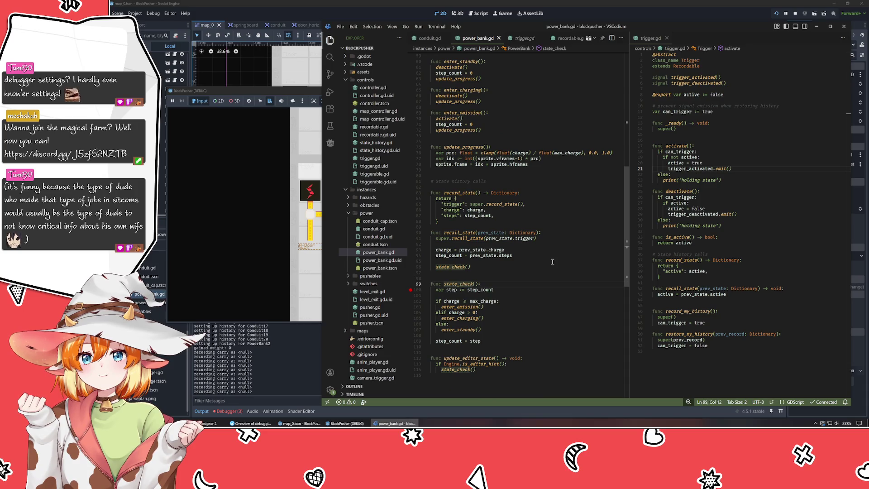
# Rewind the running game several steps with the z key, then return to power_bank.gd
pyautogui.click(274, 261)
pyautogui.press('z')
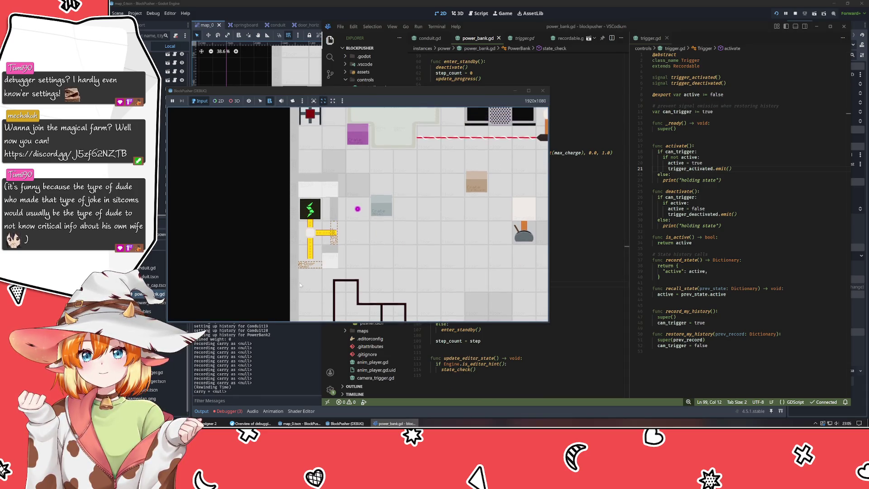
pyautogui.press('z')
pyautogui.press('z')
pyautogui.press('z')
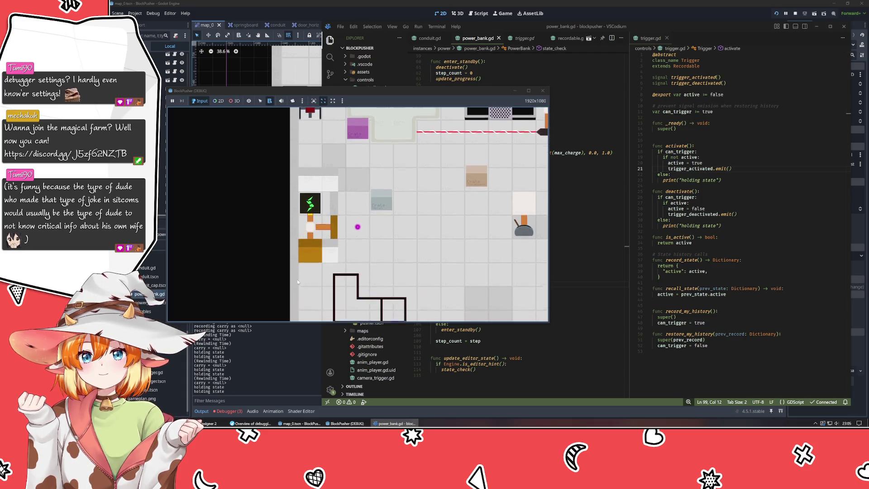
pyautogui.click(457, 198)
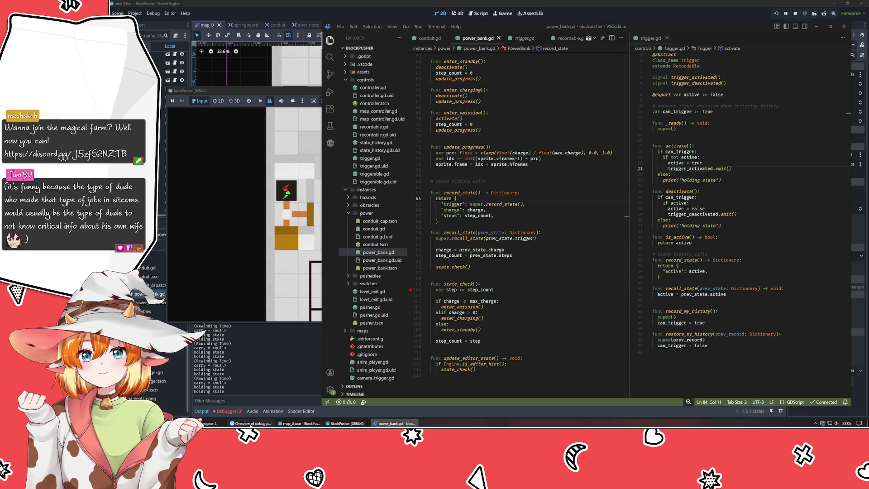
pyautogui.click(252, 423)
# Skim the debugging tools docs and open GitHub proposal #14471 from the external-editor search results
pyautogui.scroll(-3, 385, 187)
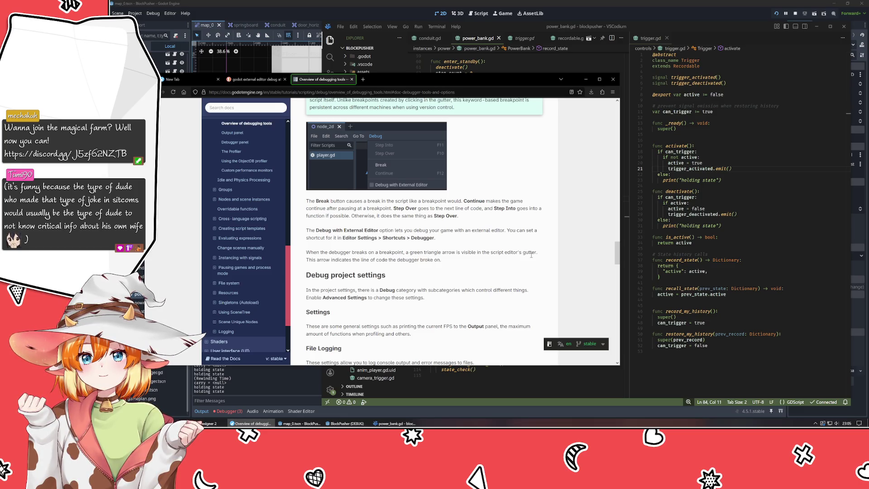
pyautogui.click(252, 80)
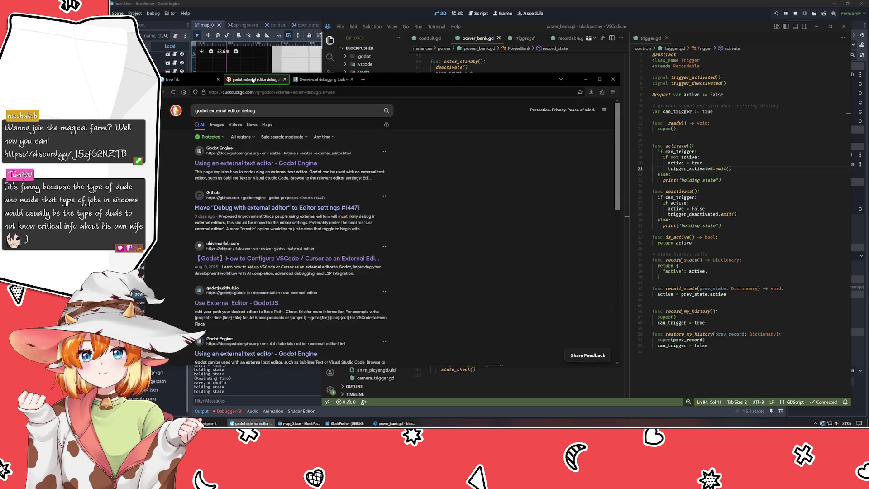
pyautogui.click(300, 220)
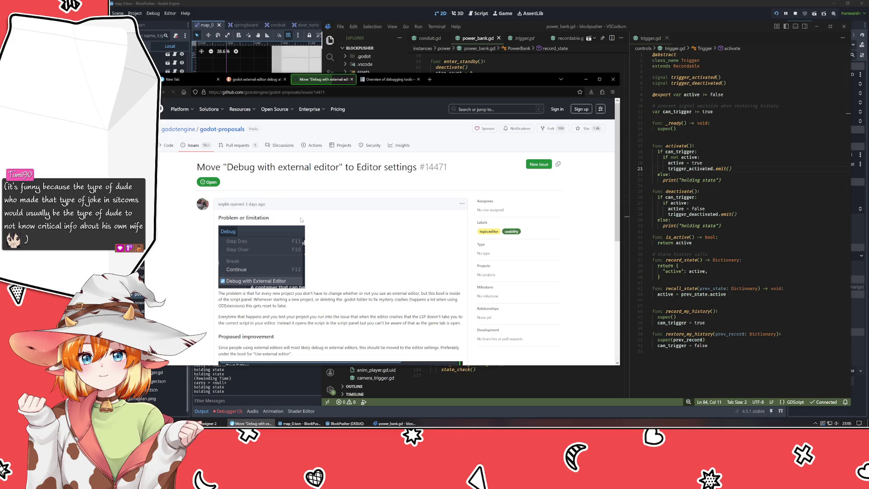
pyautogui.scroll(-3, 379, 231)
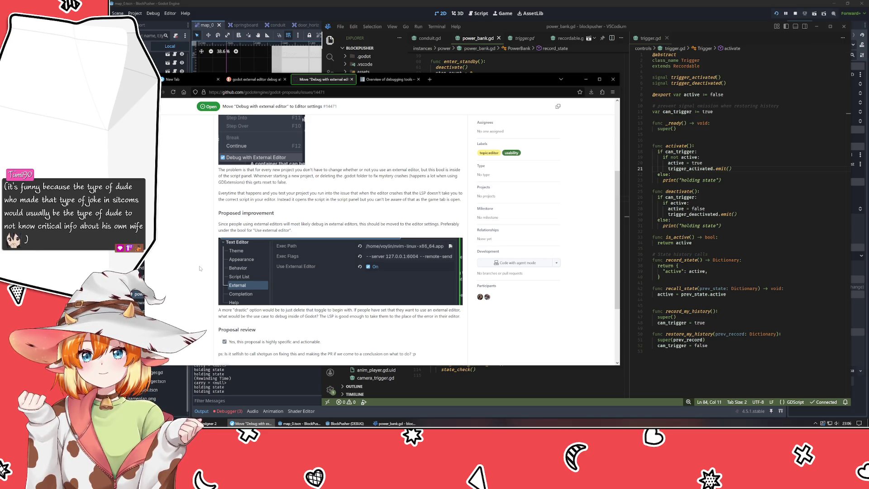
pyautogui.scroll(-3, 199, 266)
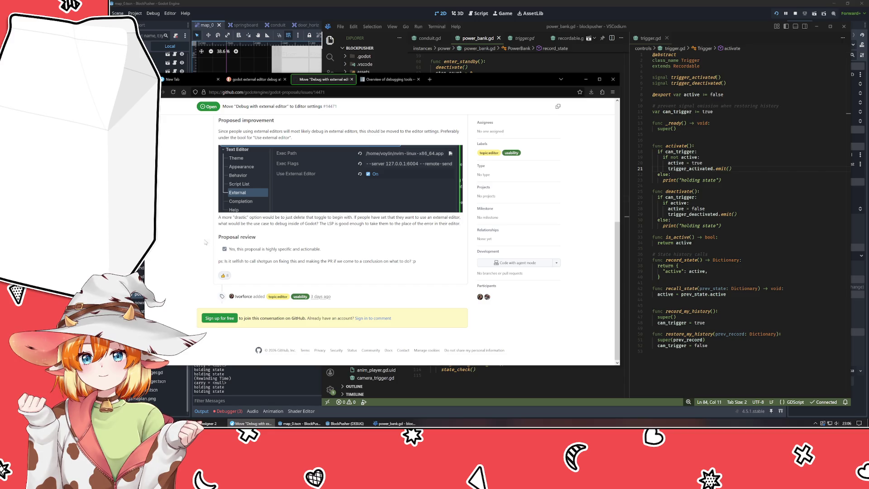
pyautogui.moveTo(222, 217); pyautogui.dragTo(414, 233)
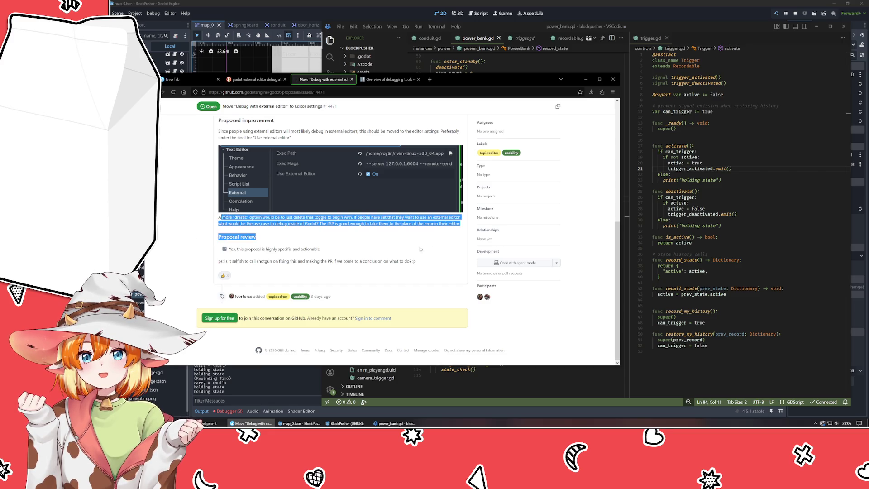
pyautogui.click(420, 249)
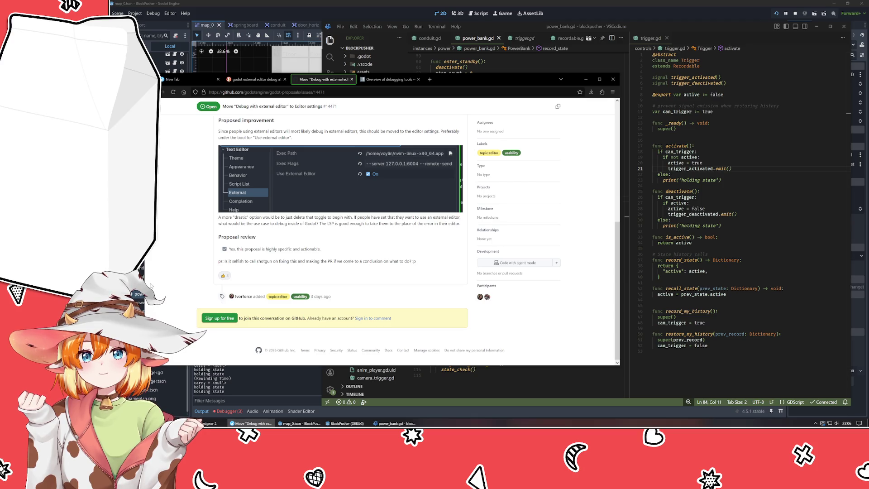
pyautogui.scroll(5, 161, 287)
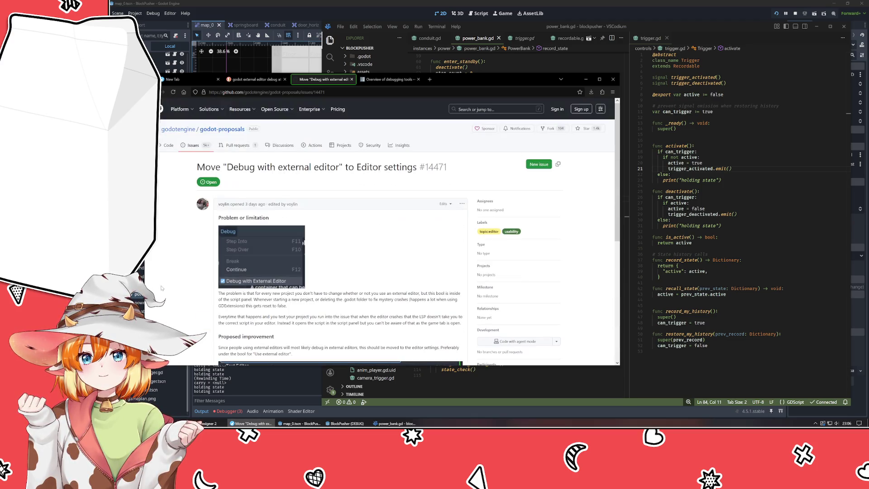
pyautogui.scroll(-5, 162, 288)
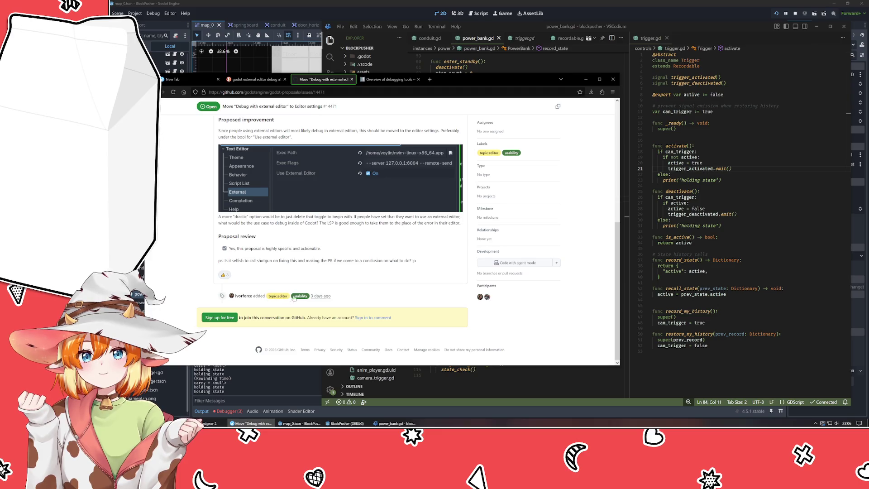
pyautogui.scroll(5, 405, 293)
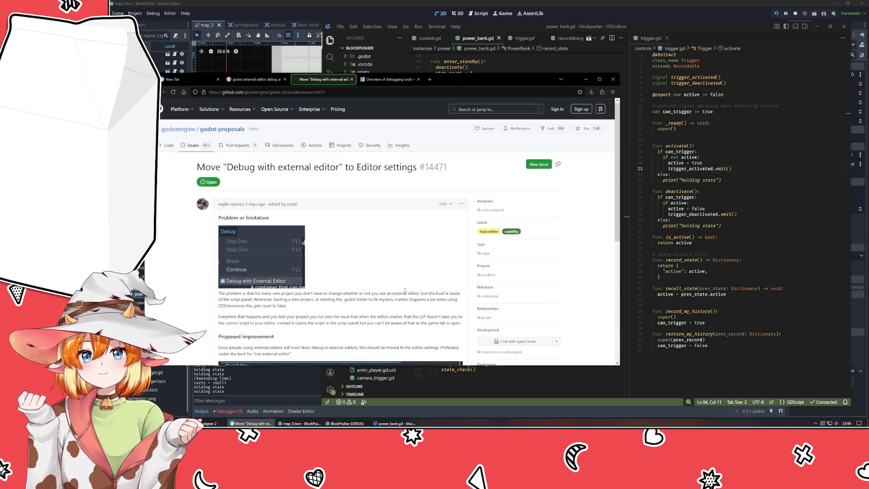
pyautogui.moveTo(237, 205); pyautogui.dragTo(247, 205)
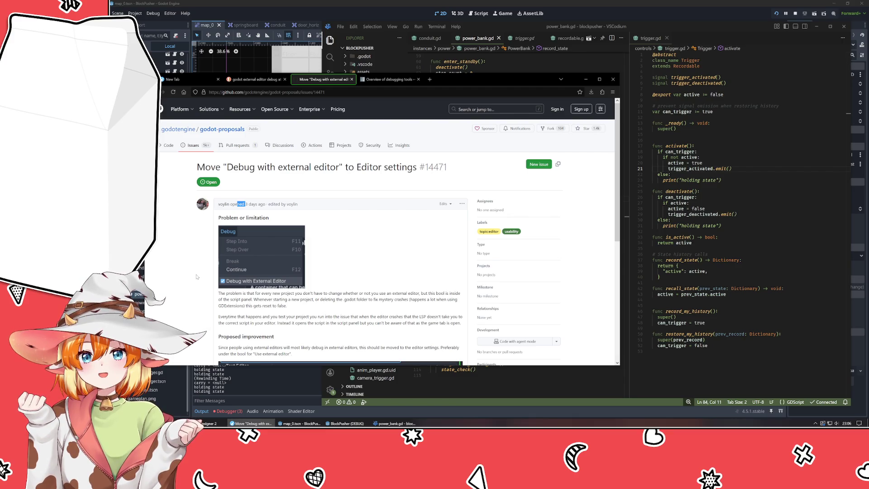
# Close the GitHub issue and search DuckDuckGo for 'godot debug with vsc'
pyautogui.click(350, 79)
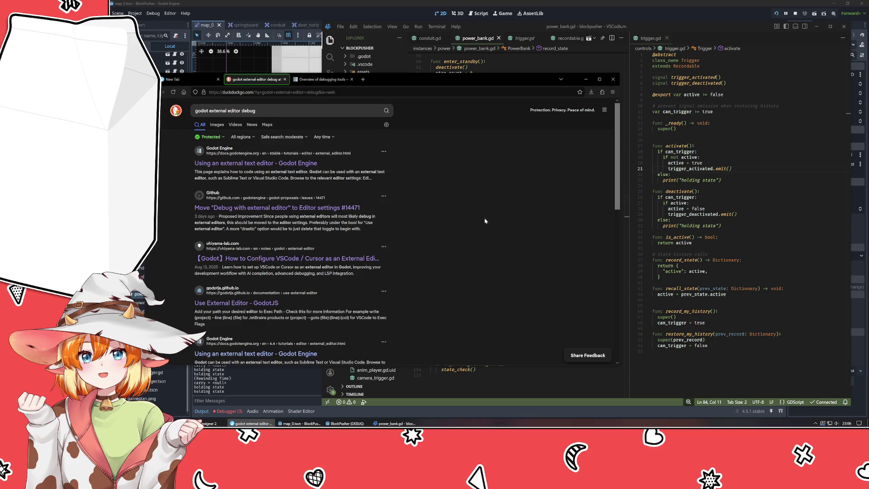
pyautogui.scroll(-5, 494, 231)
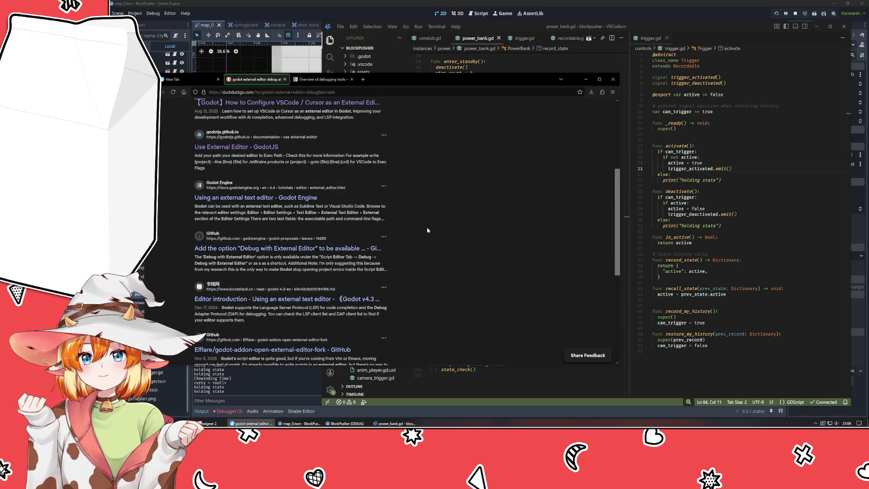
pyautogui.scroll(2, 427, 230)
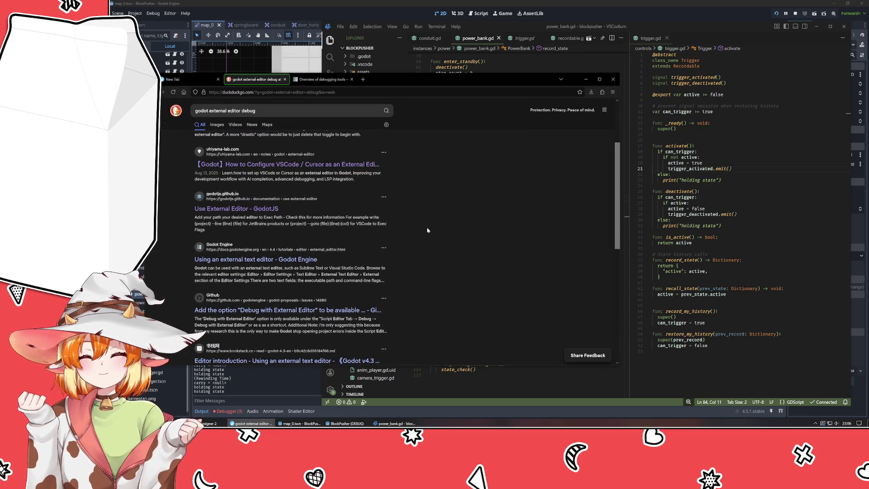
pyautogui.scroll(3, 427, 230)
pyautogui.moveTo(255, 110); pyautogui.dragTo(223, 116)
pyautogui.write('debug with vsc')
pyautogui.press('Return')
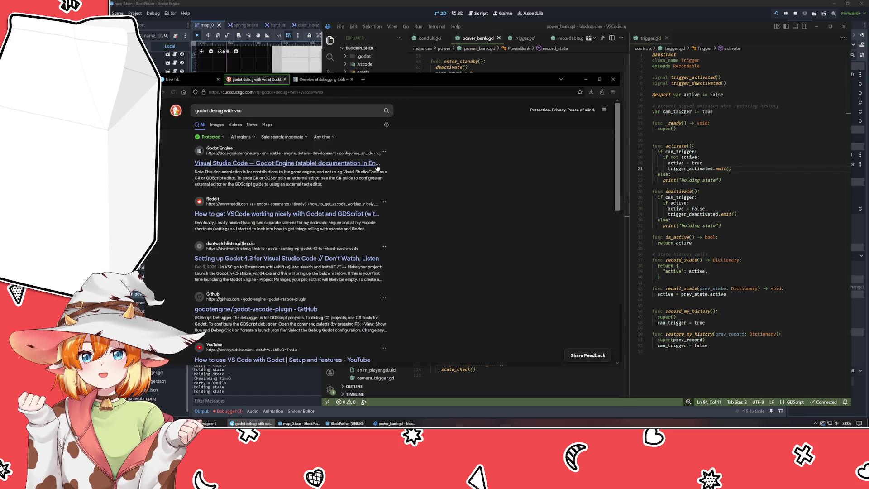
# Open the Reddit thread on VSCode with Godot, find 'debug' and expand a hidden reply
pyautogui.click(294, 221)
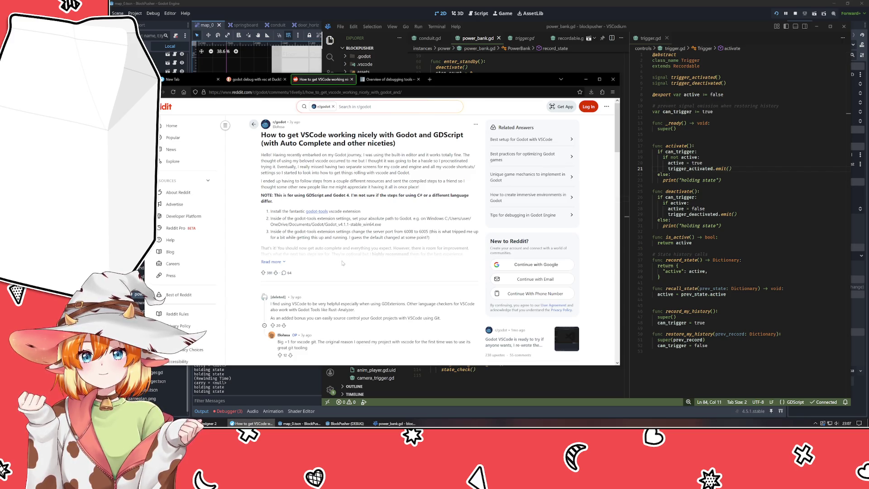
pyautogui.hotkey('ctrl', 'f')
pyautogui.write('debug')
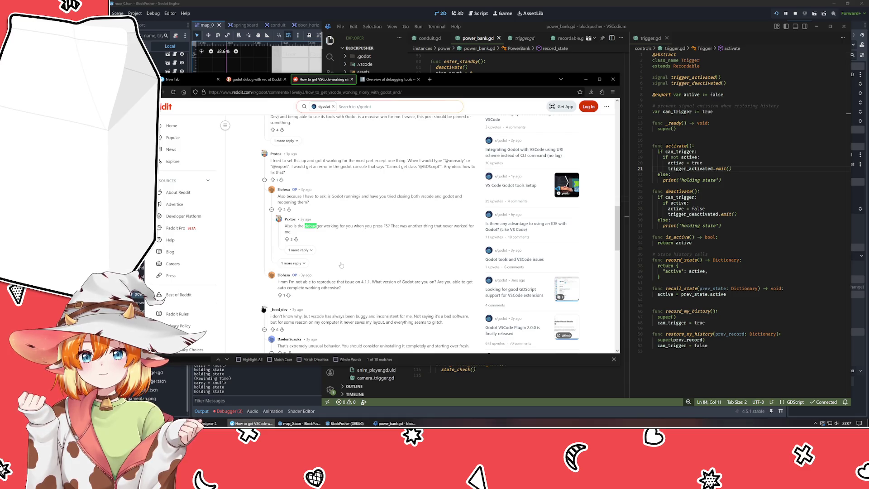
pyautogui.click(310, 250)
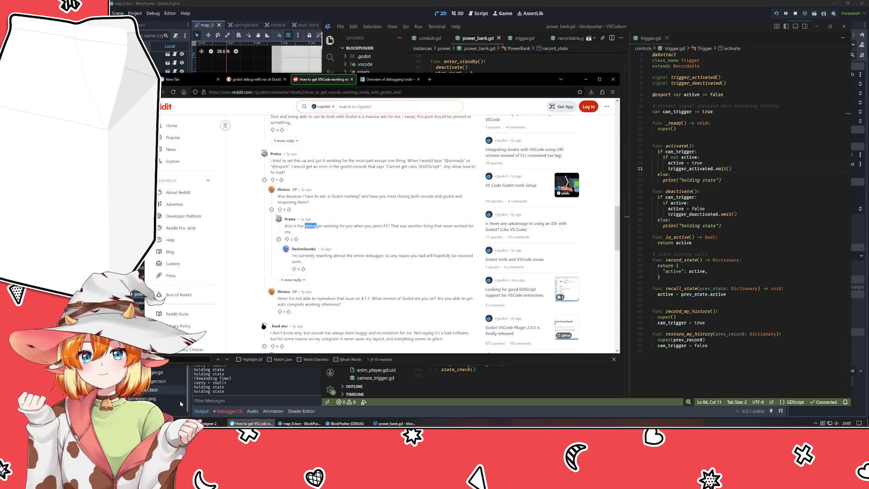
# Step through the remaining 'debug' matches, close the thread and open Godot's Visual Studio Code docs
pyautogui.click(184, 357)
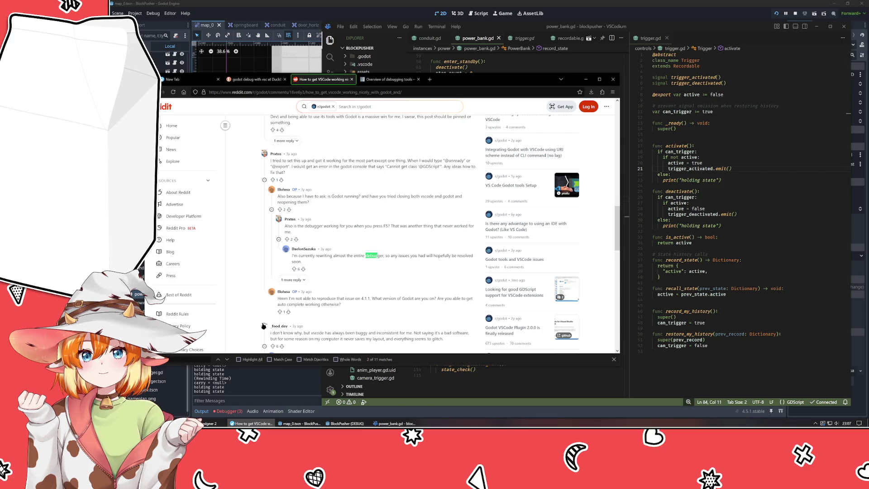
pyautogui.press('Return')
pyautogui.press('Return')
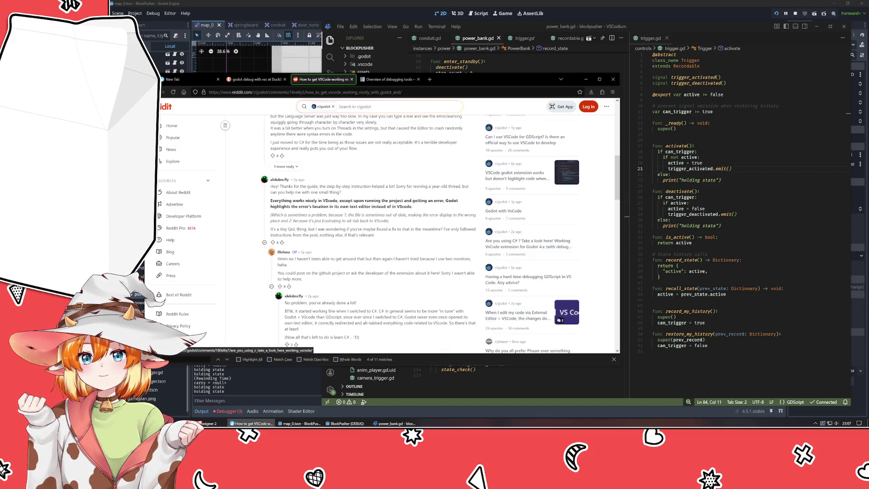
pyautogui.press('Return')
pyautogui.press('Return')
pyautogui.press('Return')
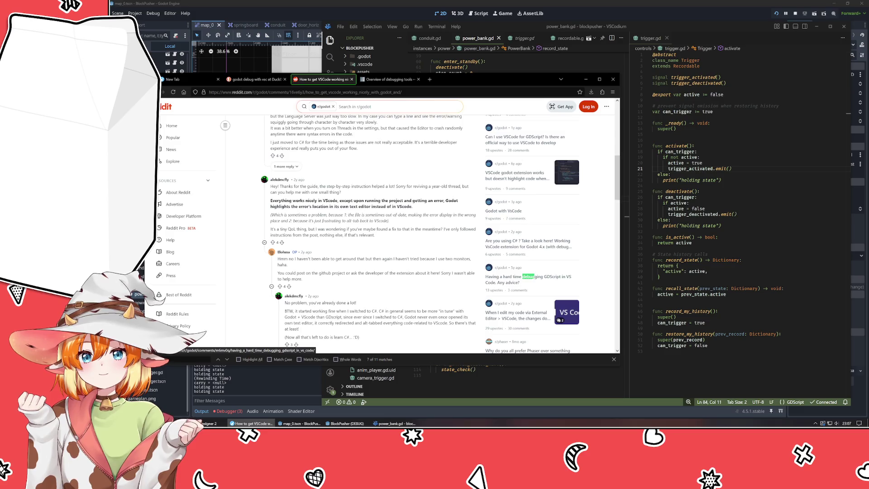
pyautogui.press('Return')
pyautogui.press('Return')
pyautogui.press('Return')
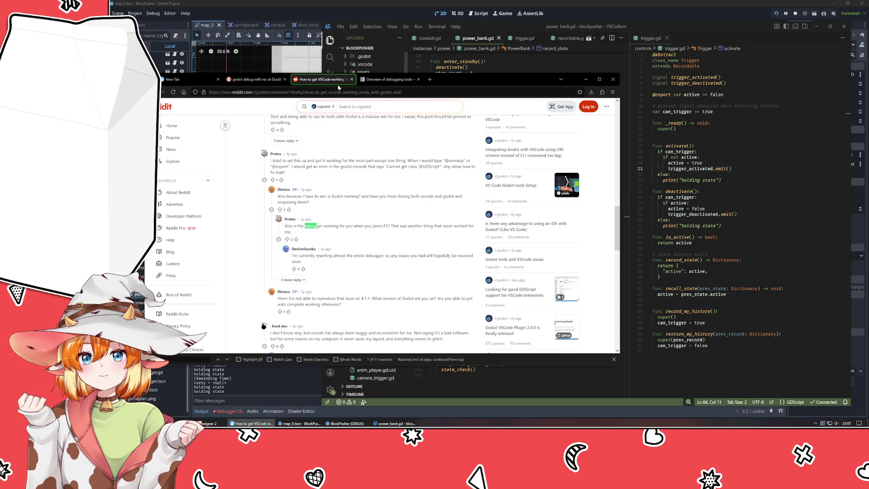
pyautogui.hotkey('ctrl', 'w')
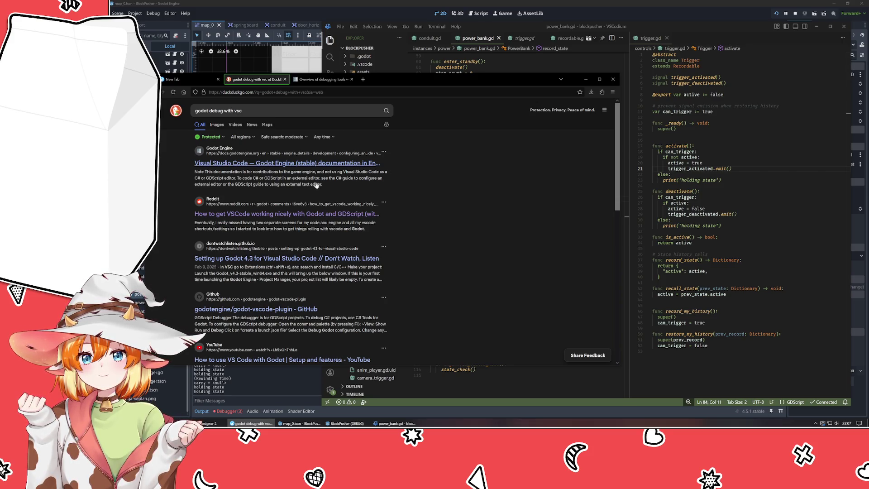
pyautogui.click(318, 164)
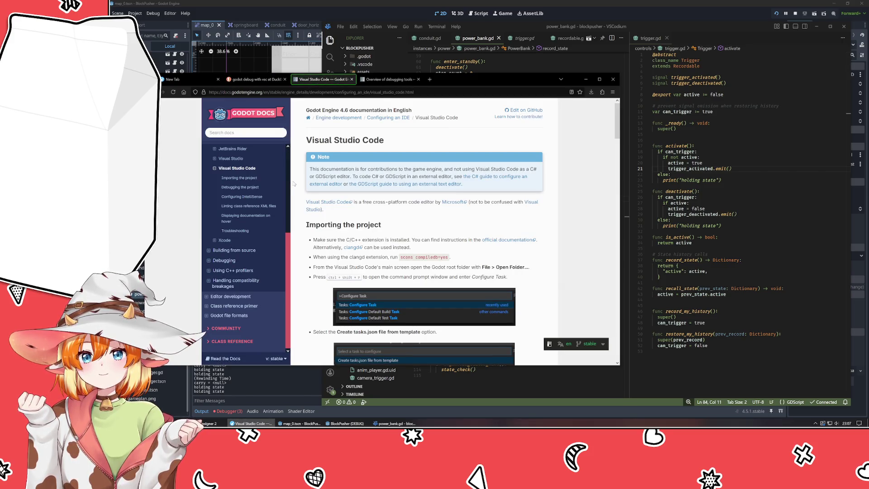
# Find 'debug' on the Visual Studio Code page to reach the launch.json example under Debugging the project
pyautogui.scroll(-4, 298, 193)
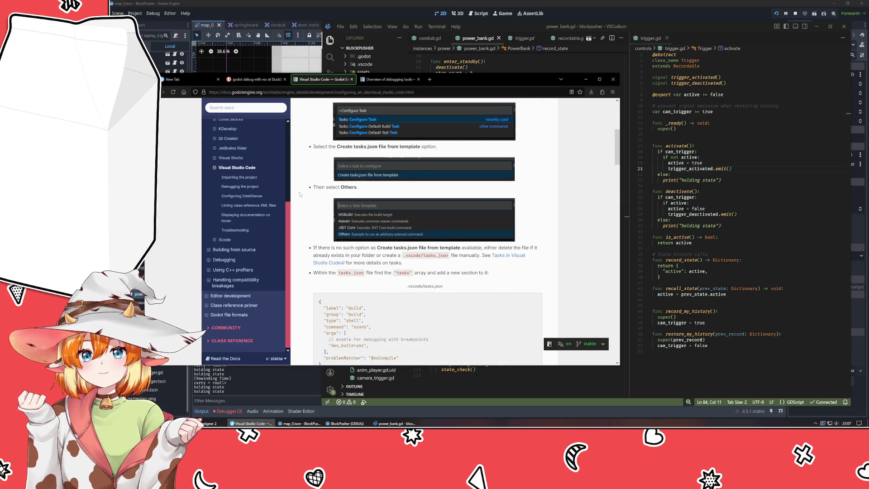
pyautogui.hotkey('ctrl', 'f')
pyautogui.write('debug')
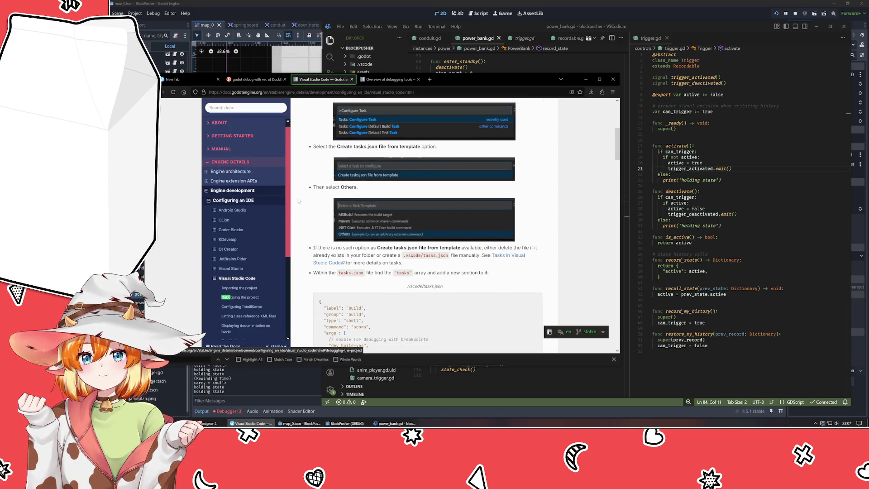
pyautogui.press('Return')
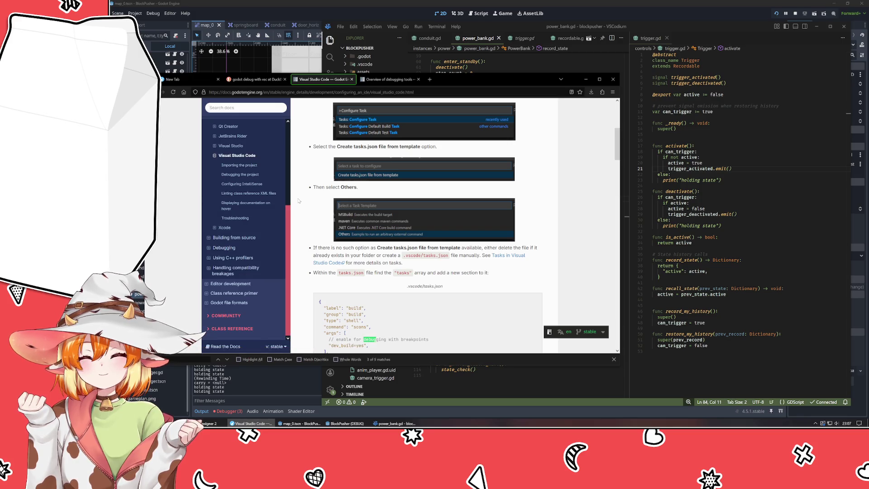
pyautogui.scroll(-3, 298, 200)
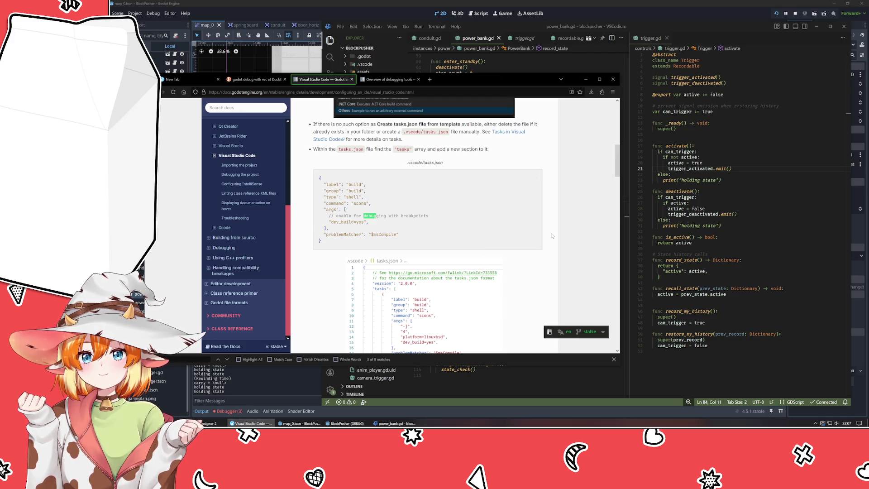
pyautogui.press('Return')
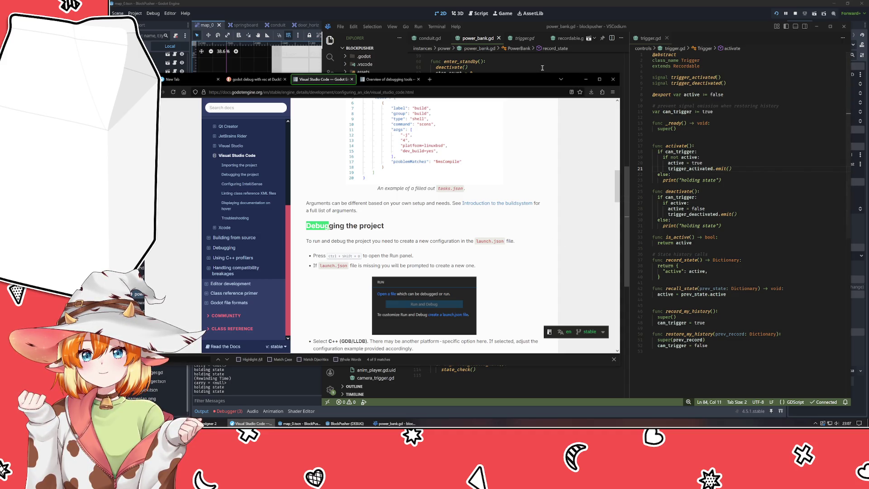
pyautogui.scroll(-3, 514, 200)
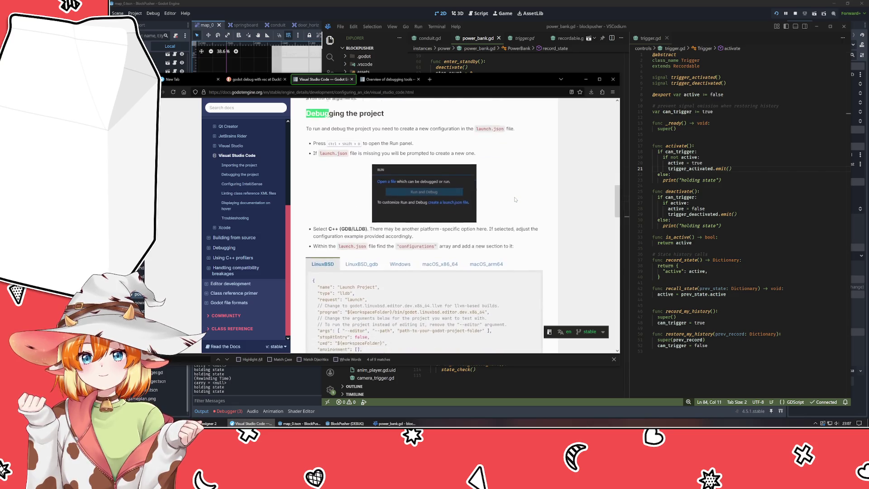
# Open VSCodium's Run and Debug view and start debugging, closing the launched game window
pyautogui.click(730, 231)
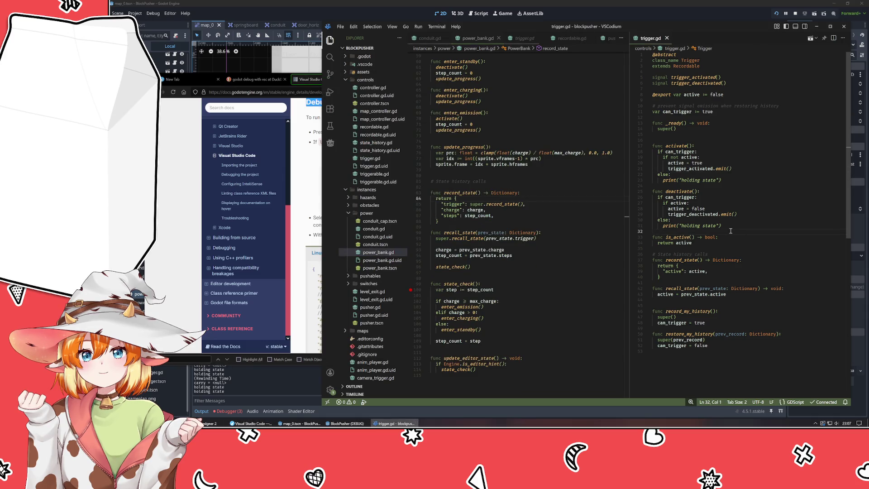
pyautogui.scroll(-5, 392, 258)
pyautogui.scroll(-1, 393, 258)
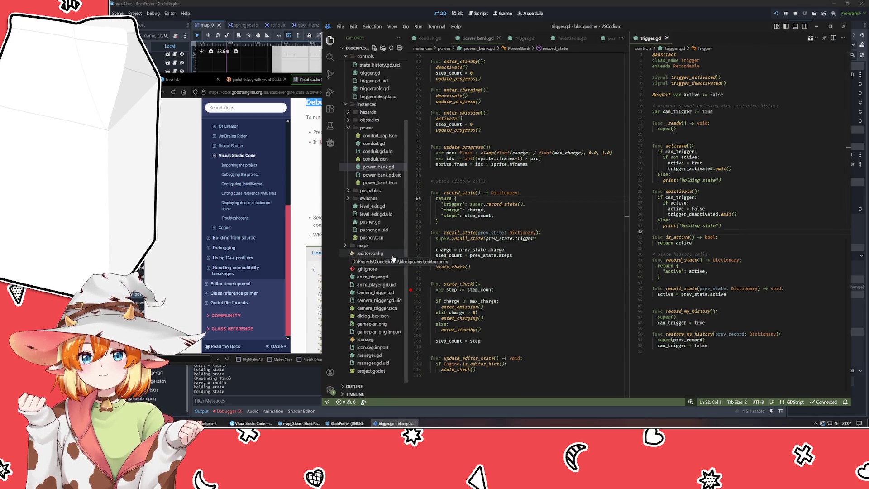
pyautogui.click(330, 92)
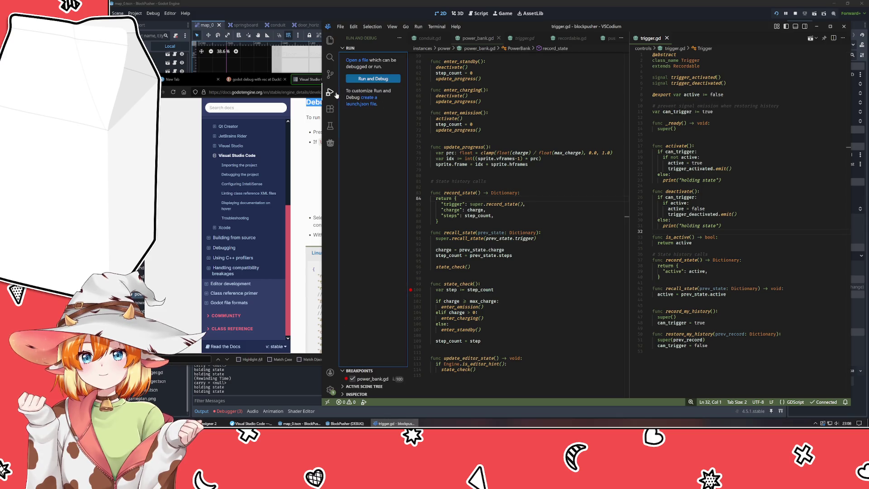
pyautogui.click(378, 79)
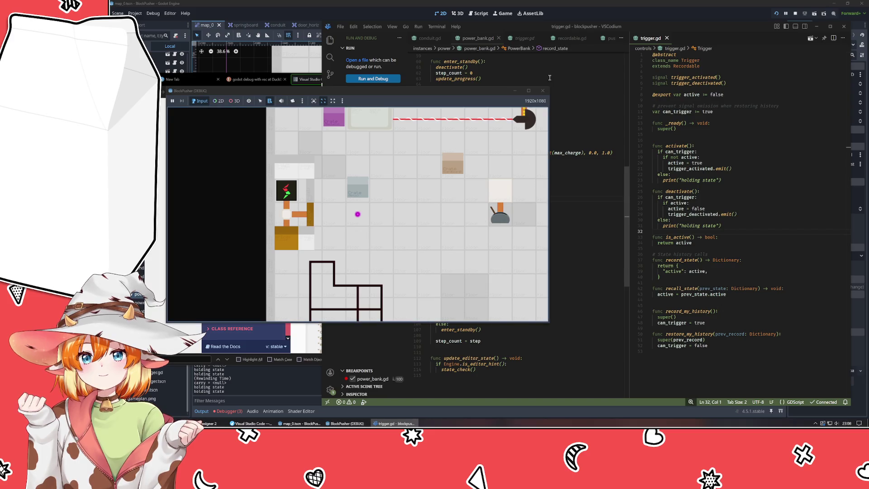
pyautogui.click(542, 90)
# Bring up and dismiss the Select debugger list twice, then return to the Godot docs page
pyautogui.click(367, 79)
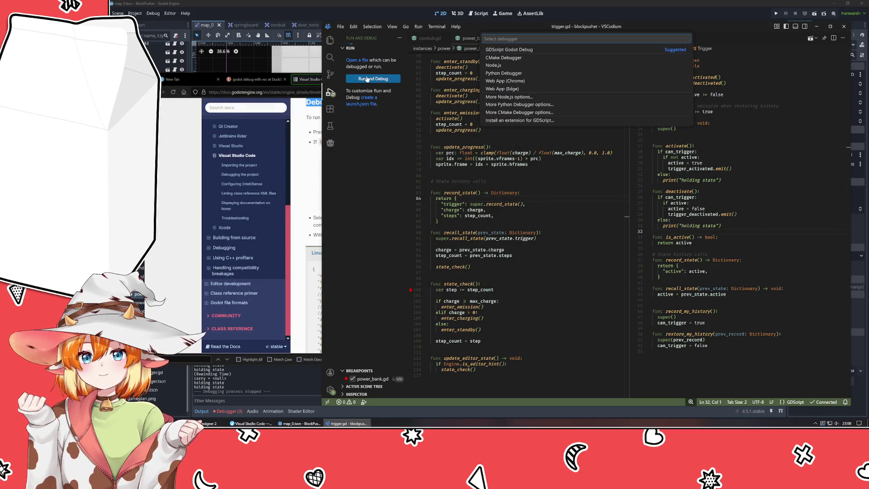
pyautogui.click(523, 48)
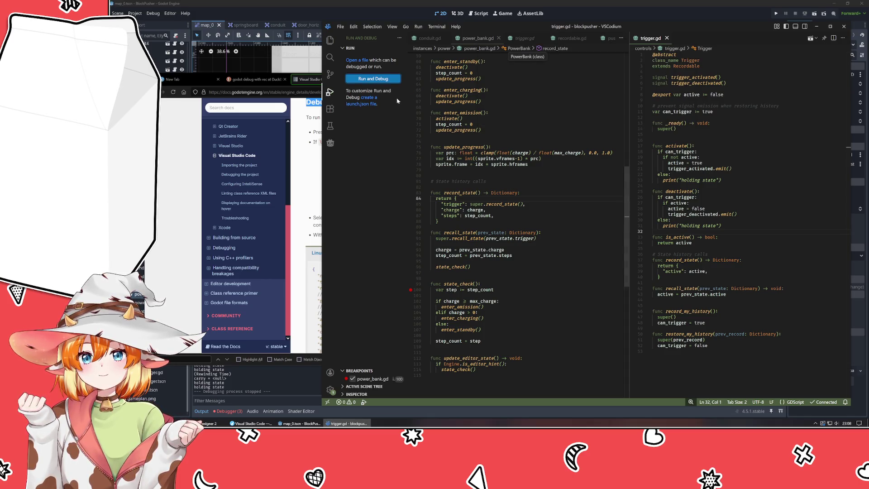
pyautogui.click(362, 170)
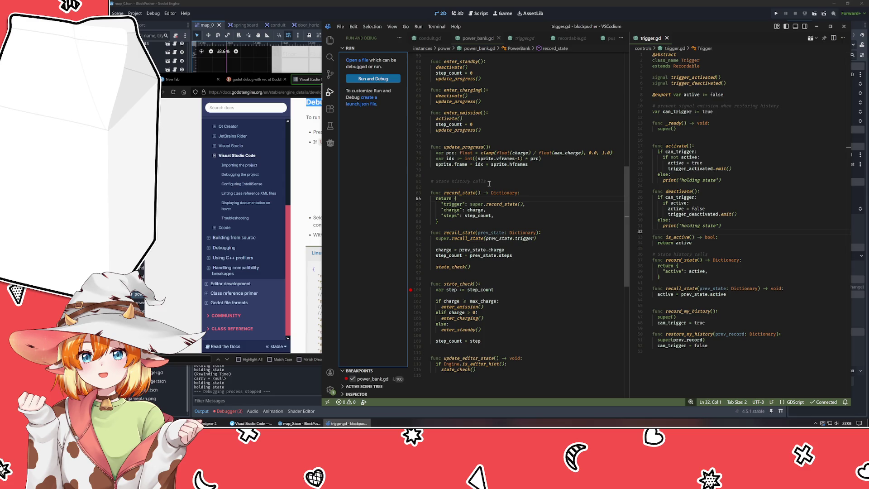
pyautogui.click(369, 82)
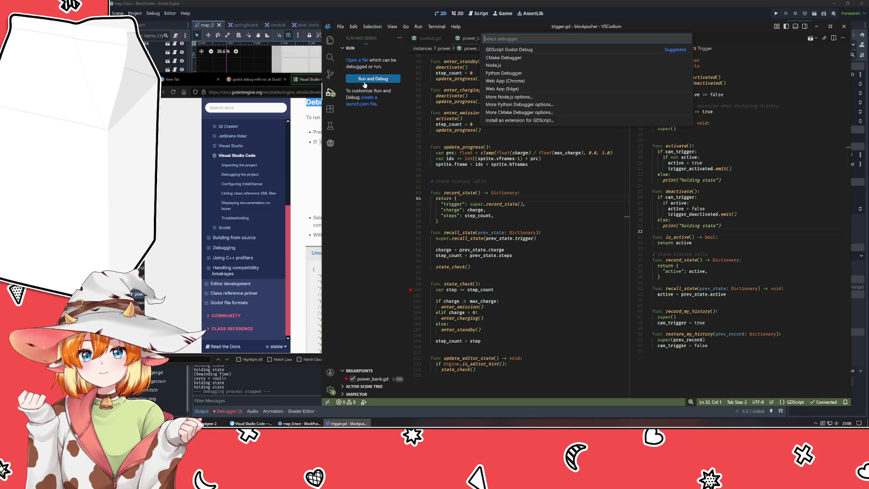
pyautogui.click(534, 51)
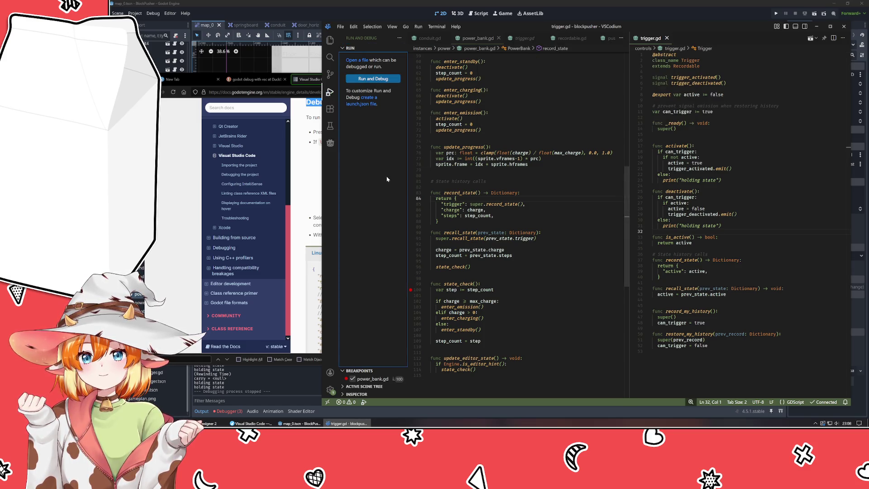
pyautogui.click(302, 210)
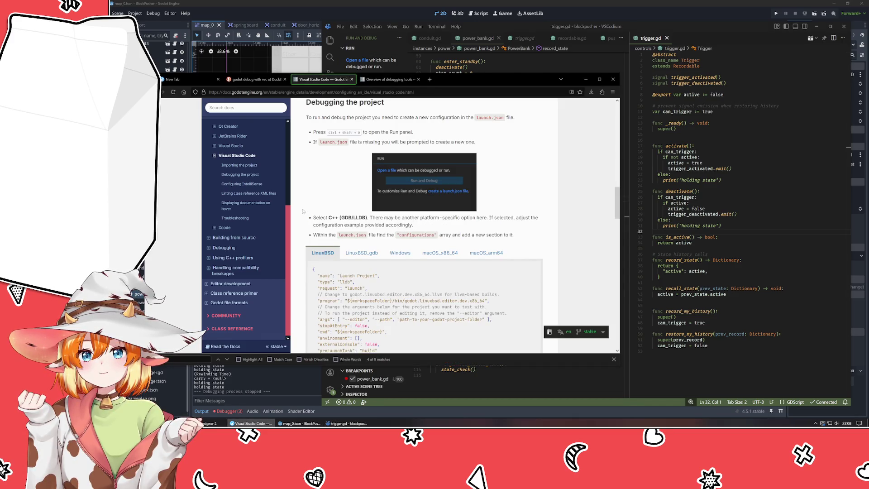
# Reread the docs' Debugging the project steps, then reopen VSCodium's Select debugger list
pyautogui.scroll(3, 317, 137)
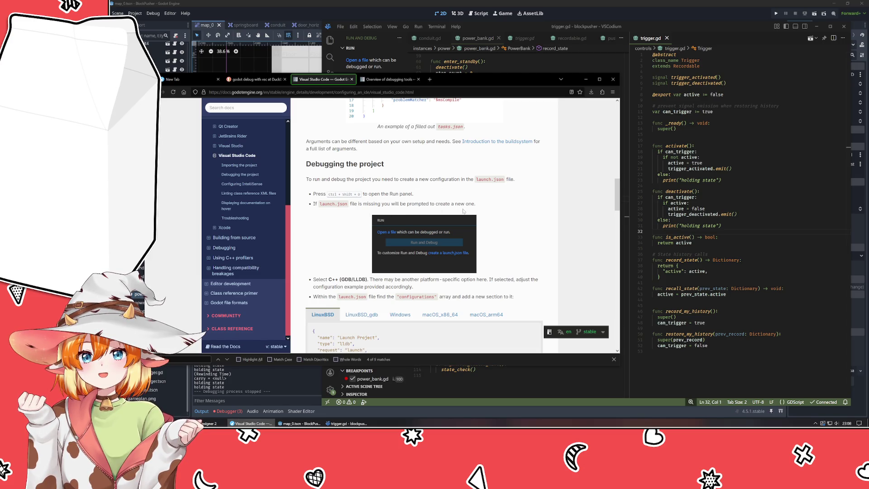
pyautogui.scroll(-2, 464, 211)
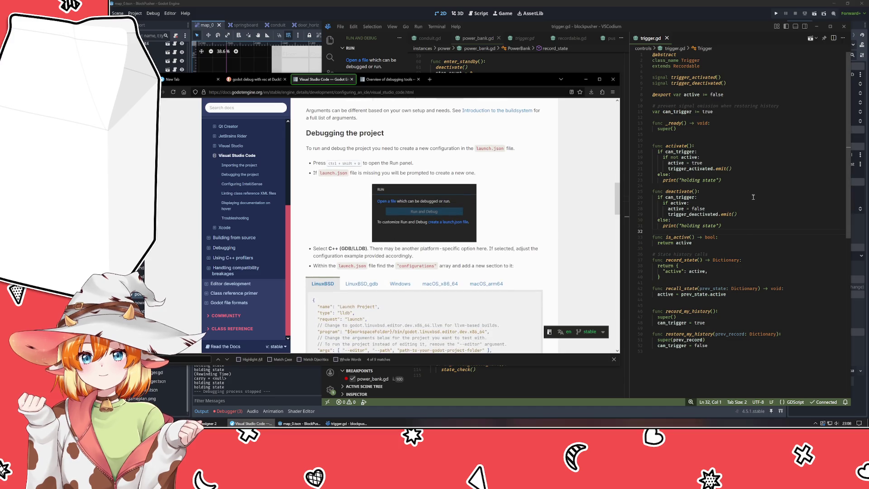
pyautogui.click(731, 193)
pyautogui.click(373, 79)
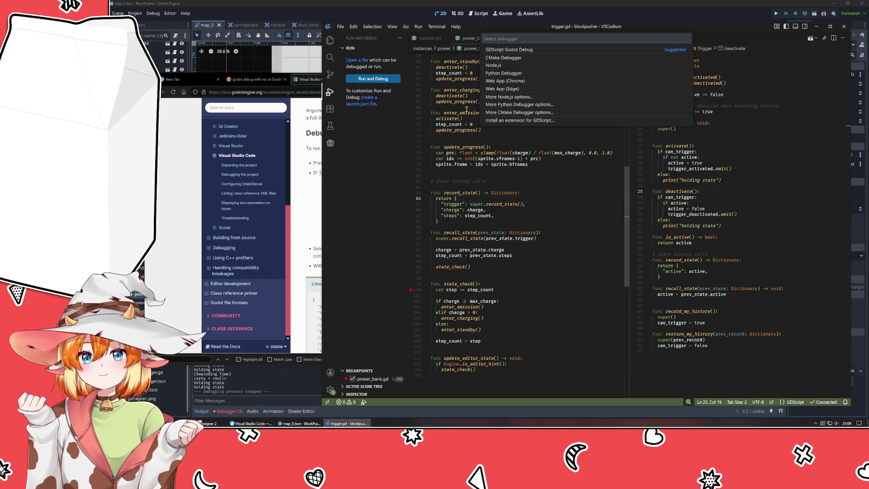
# Create launch.json with the GDScript Godot Debug configuration and dock it beside the project scripts
pyautogui.click(499, 51)
pyautogui.click(713, 194)
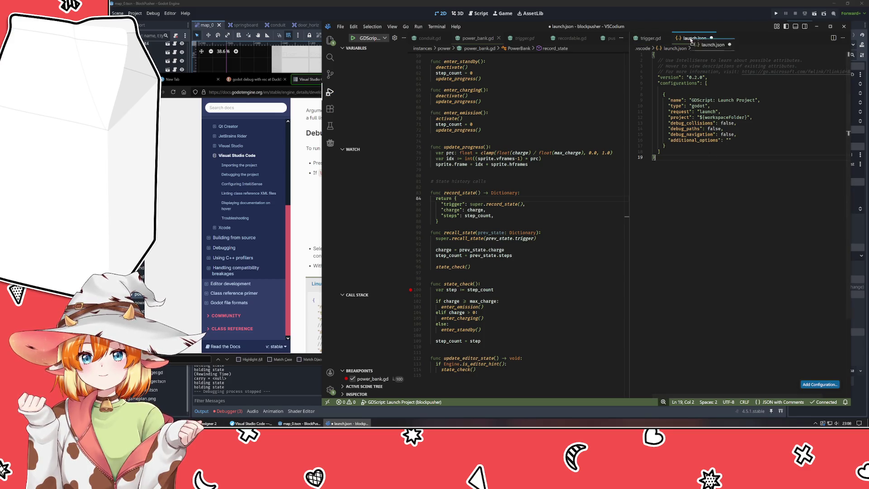
pyautogui.moveTo(695, 38); pyautogui.dragTo(518, 189)
# Close the empty browser tab and the Godot docs browser window
pyautogui.click(217, 79)
pyautogui.click(261, 79)
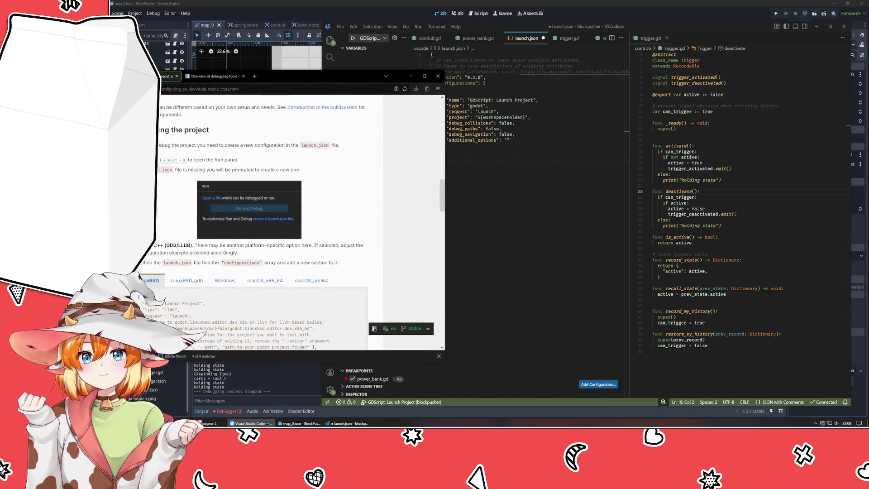
pyautogui.click(551, 85)
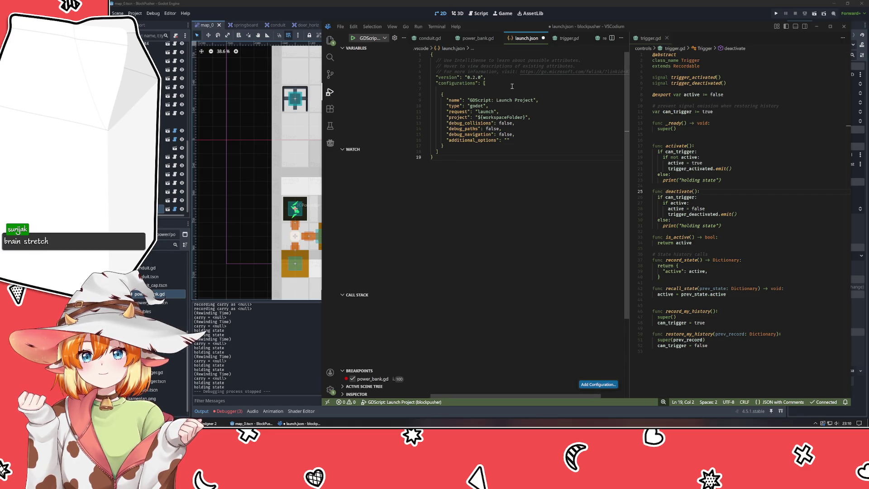
# Close launch.json without saving and switch the sidebar back to the project Explorer
pyautogui.hotkey('ctrl', 'w')
pyautogui.click(596, 223)
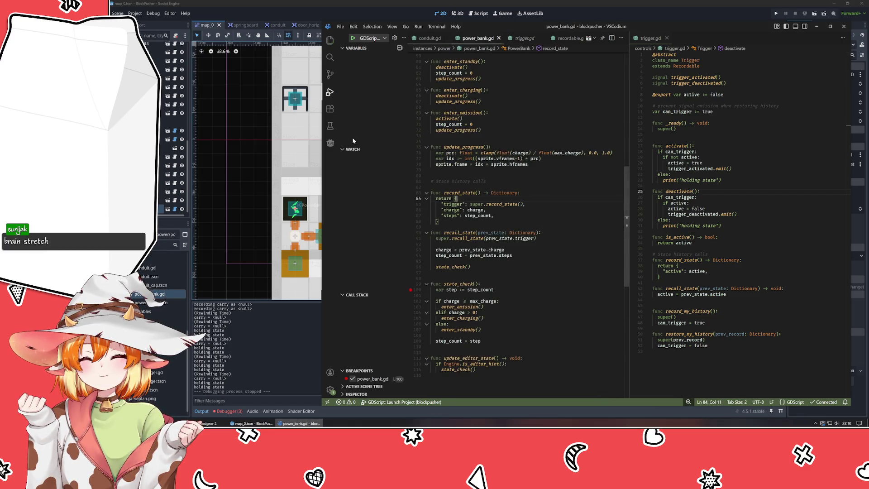
pyautogui.click(329, 40)
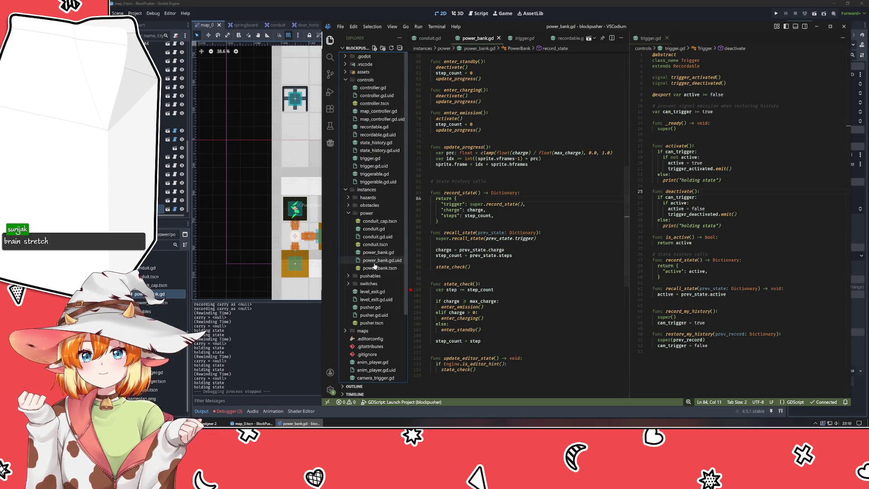
# Expand the .vscode folder and open settings.json to view the godot4 editor path
pyautogui.scroll(-4, 375, 262)
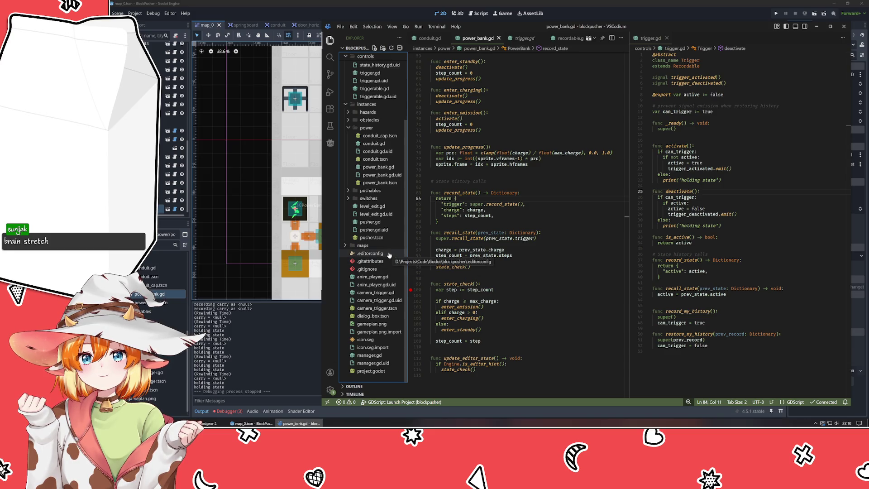
pyautogui.scroll(4, 388, 255)
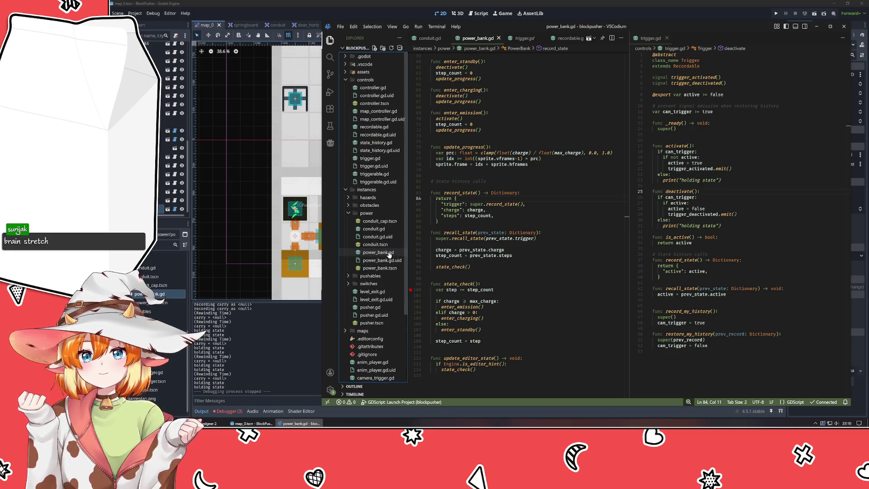
pyautogui.click(346, 64)
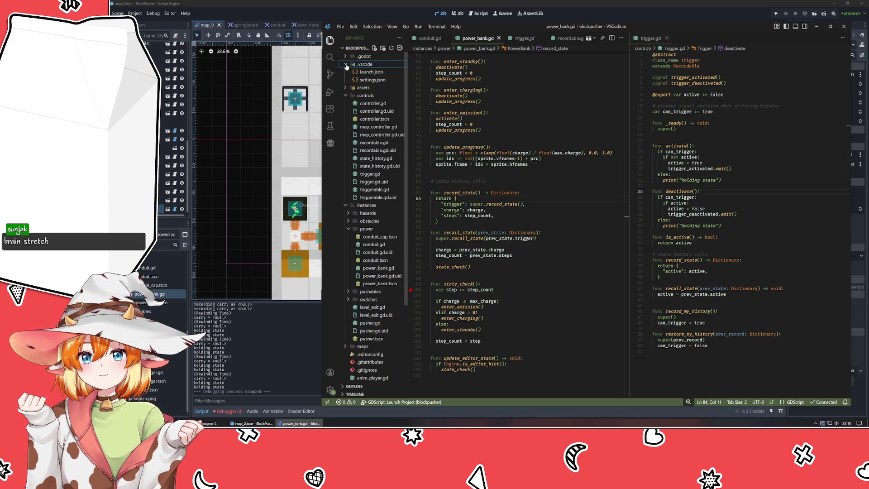
pyautogui.doubleClick(371, 73)
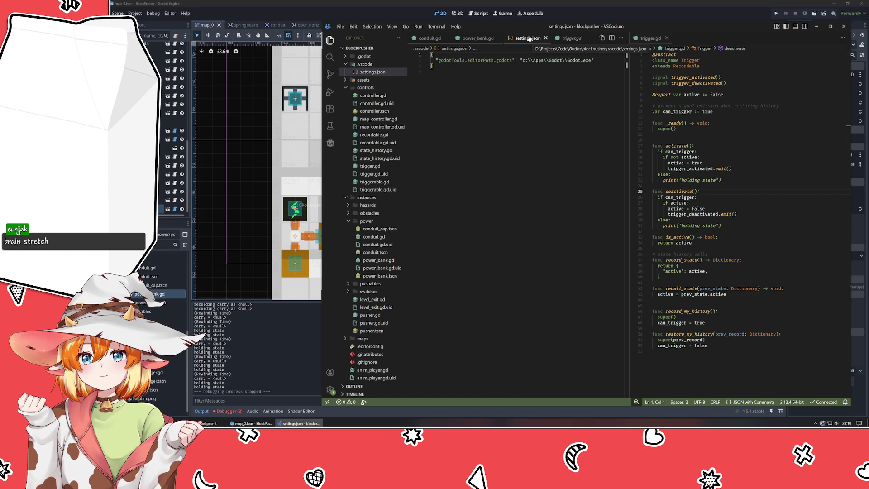
# Close settings.json and collapse the .vscode folder to return to power_bank.gd
pyautogui.click(545, 38)
pyautogui.click(345, 64)
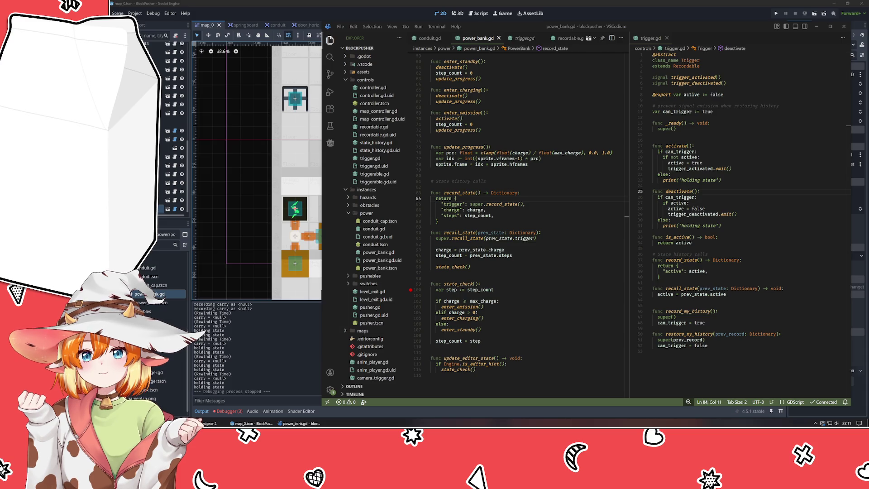
pyautogui.click(330, 142)
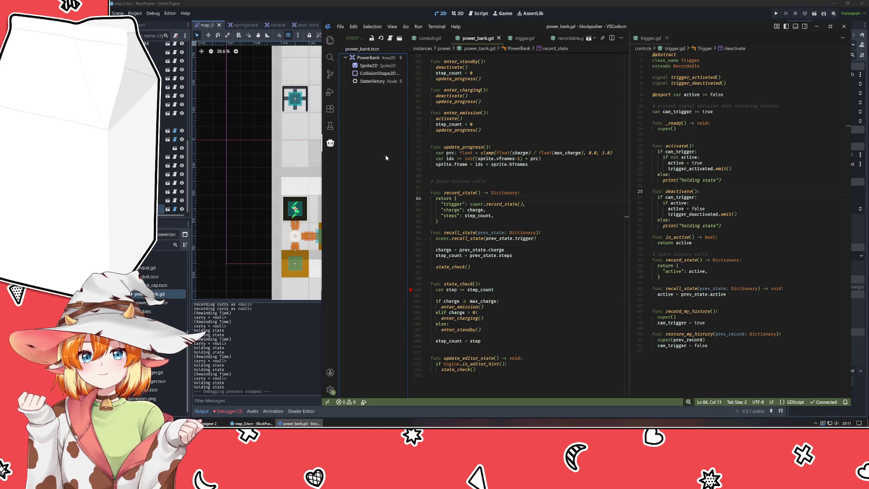
pyautogui.click(370, 58)
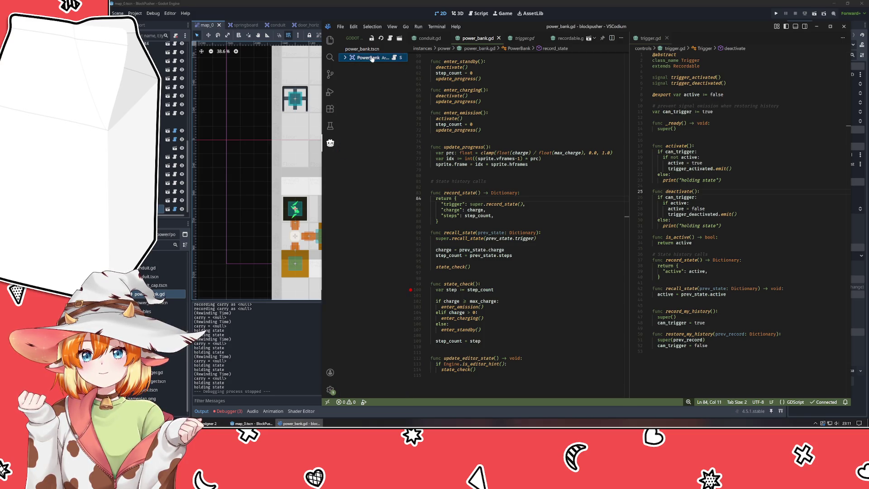
pyautogui.rightClick(371, 59)
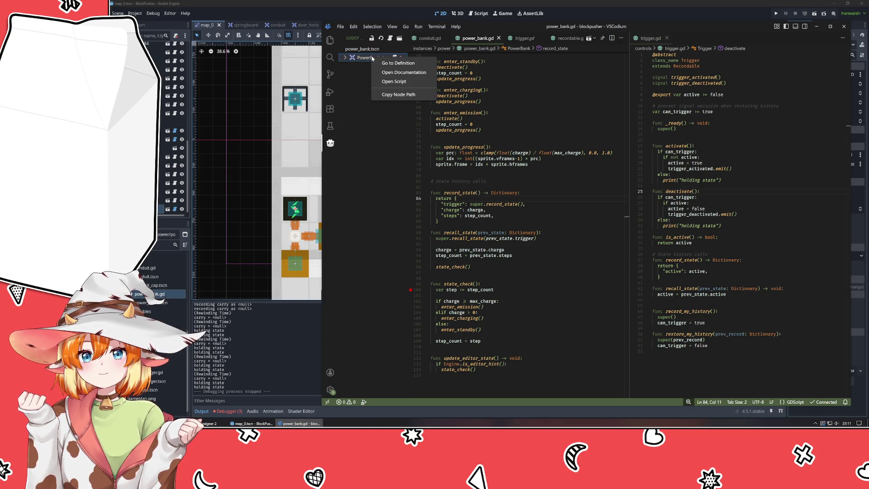
pyautogui.click(376, 149)
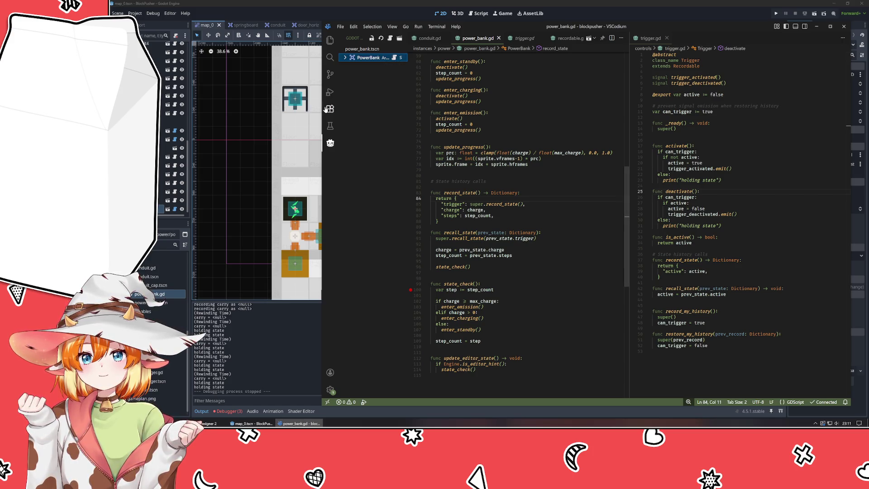
pyautogui.click(331, 134)
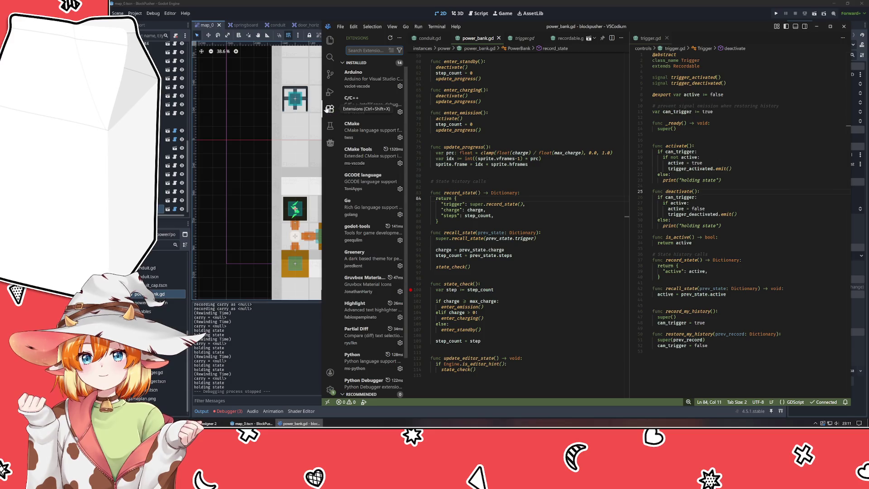
pyautogui.click(356, 232)
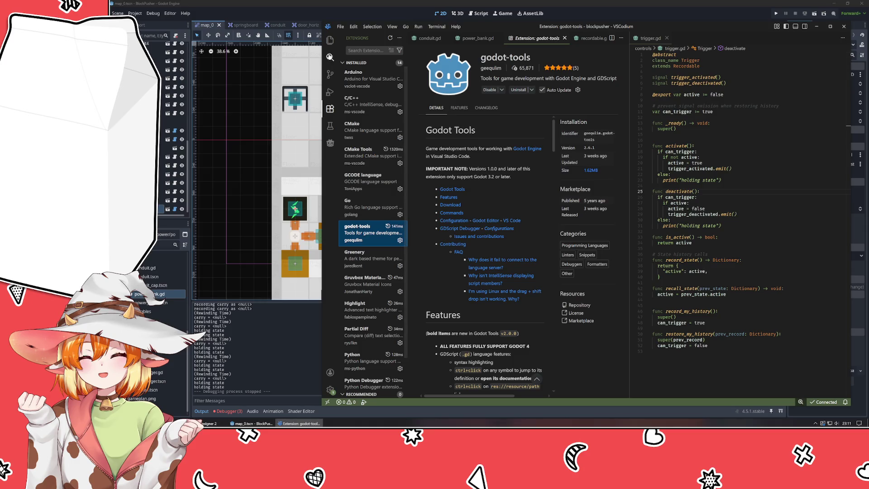
pyautogui.click(329, 40)
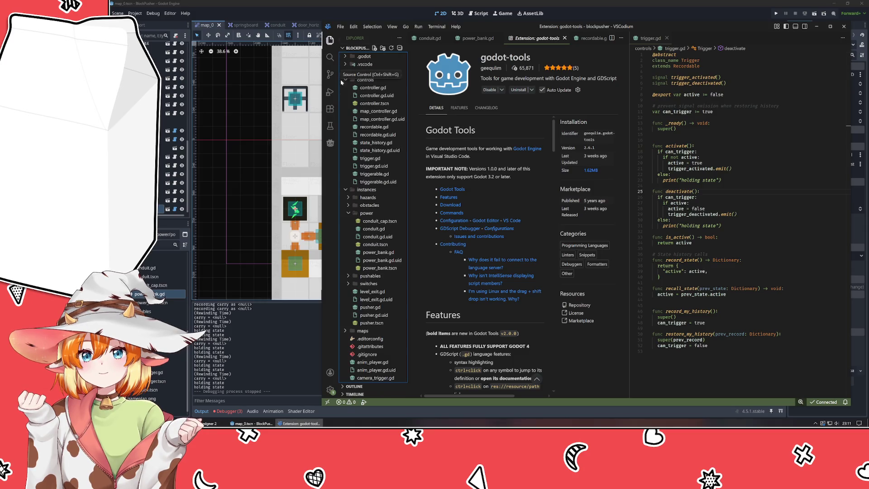
pyautogui.click(494, 40)
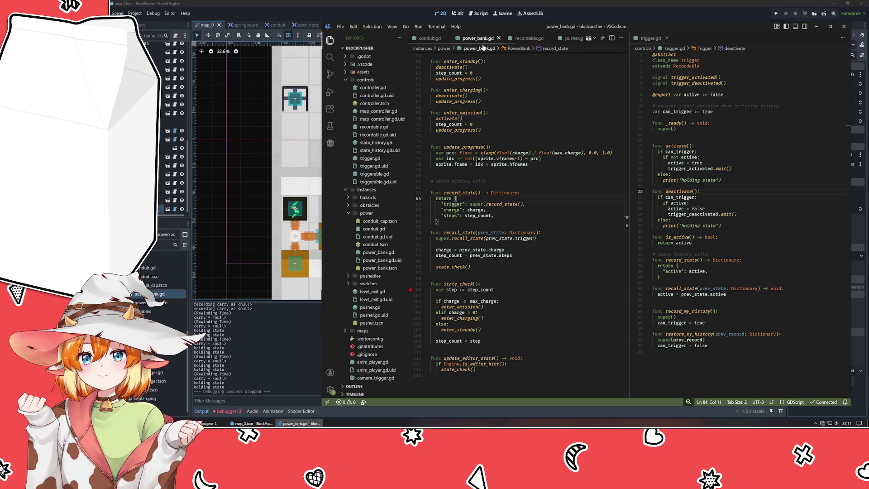
# Debug-run BlockPusher from VSCodium, cancel the firewall alert, dismiss the Nil-access exception, then stop debugging
pyautogui.click(587, 39)
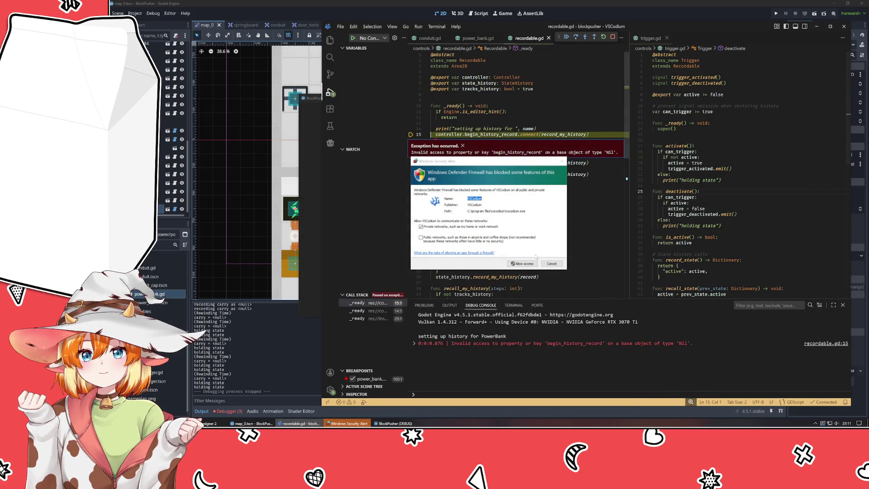
pyautogui.click(552, 263)
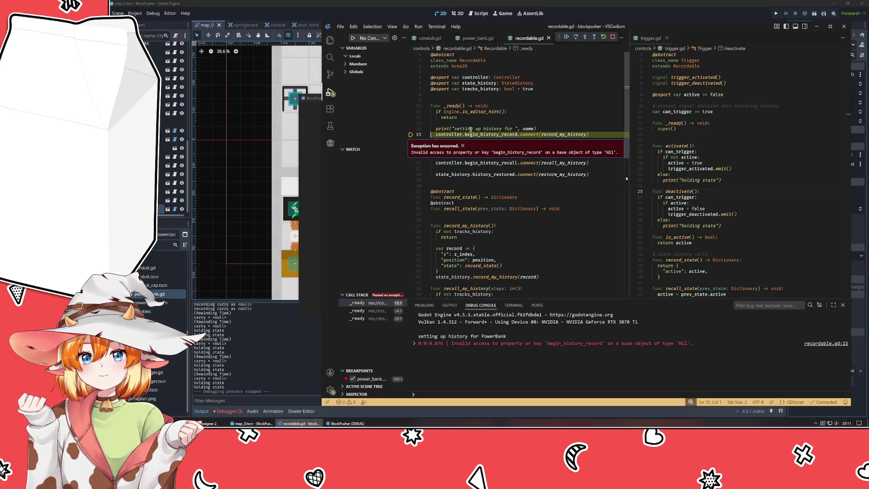
pyautogui.click(462, 145)
pyautogui.click(411, 135)
pyautogui.click(410, 134)
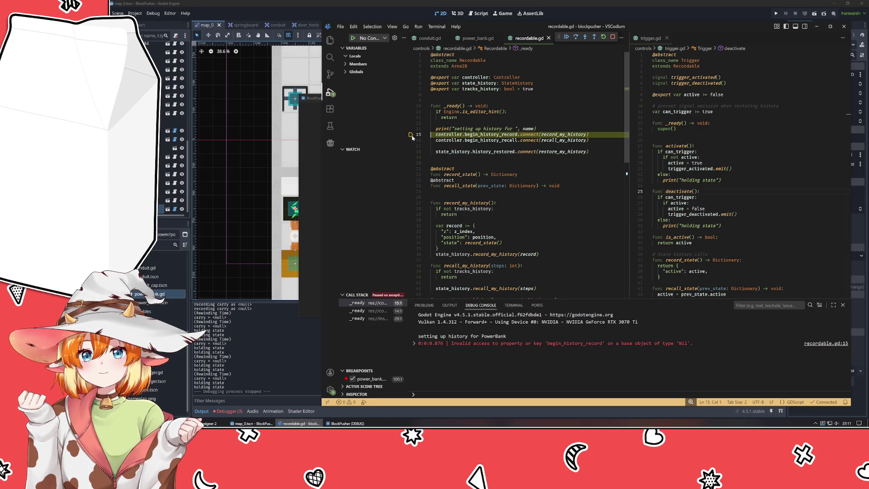
pyautogui.click(612, 37)
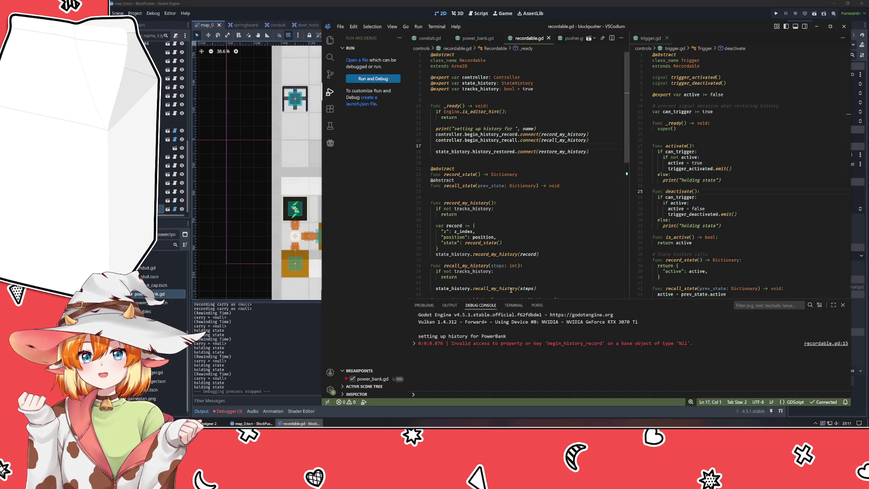
# Check the debug launch options without running, then run the game from Godot's Run Project button
pyautogui.click(552, 214)
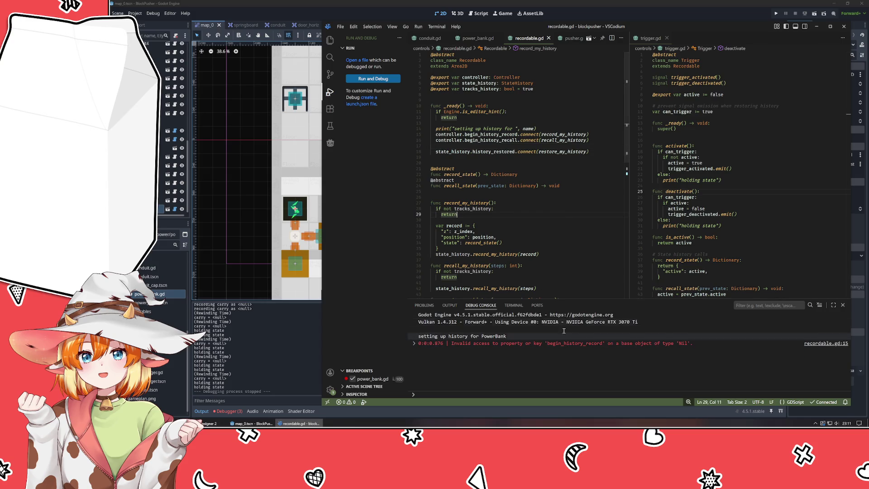
pyautogui.click(595, 39)
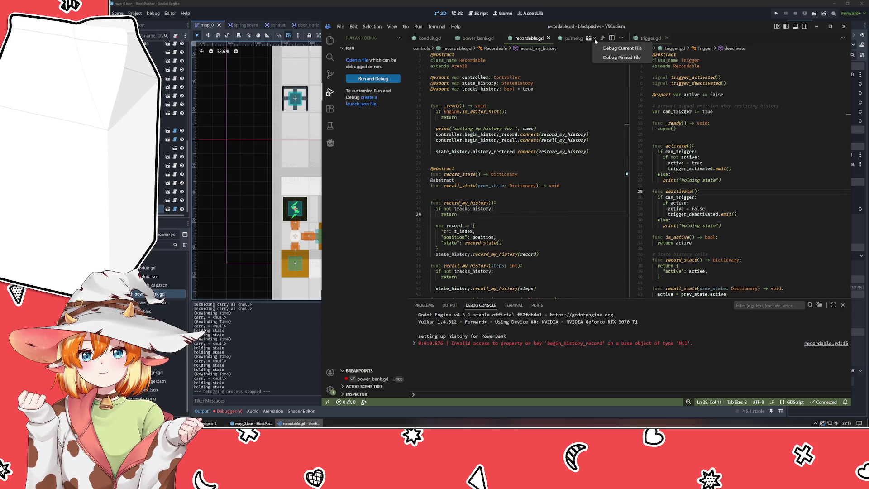
pyautogui.click(595, 40)
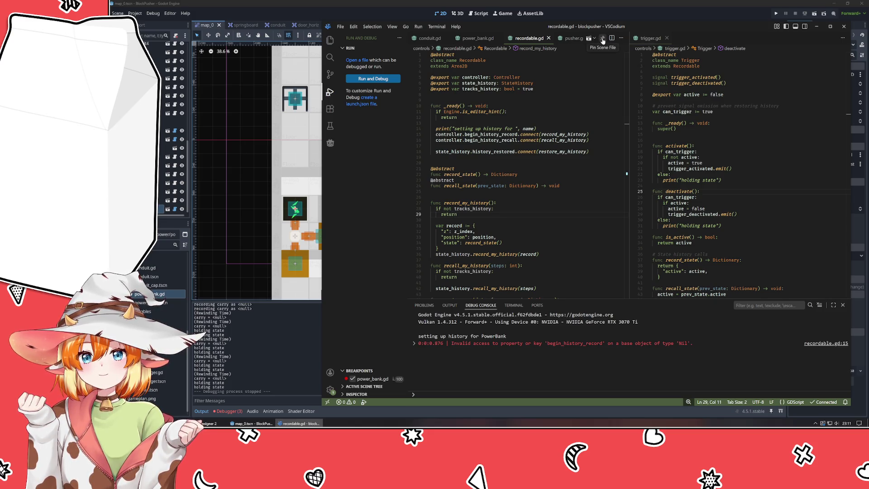
pyautogui.click(528, 39)
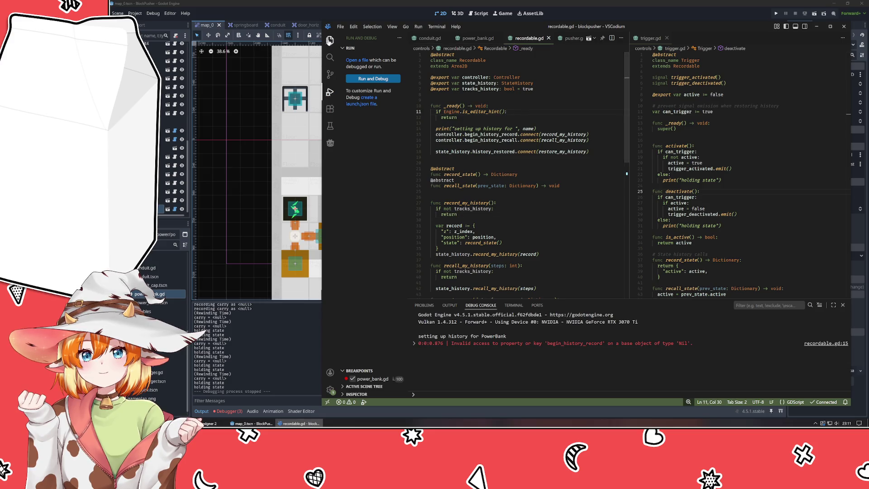
pyautogui.click(329, 40)
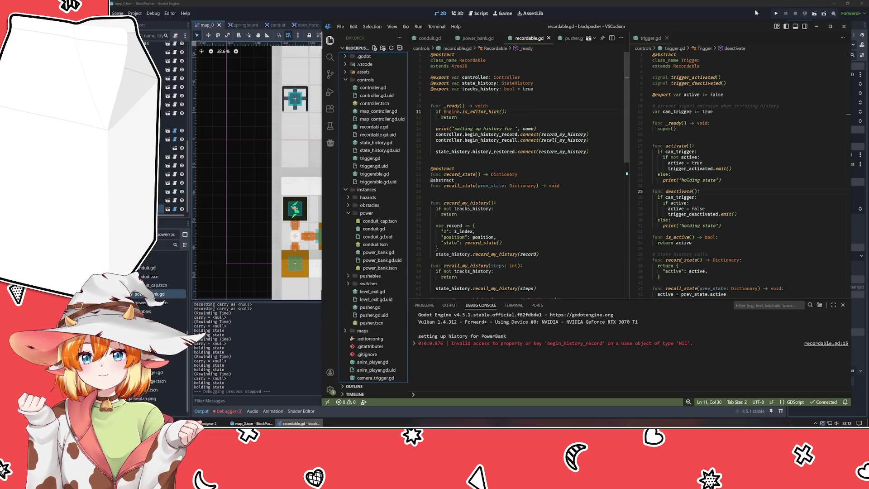
pyautogui.click(776, 14)
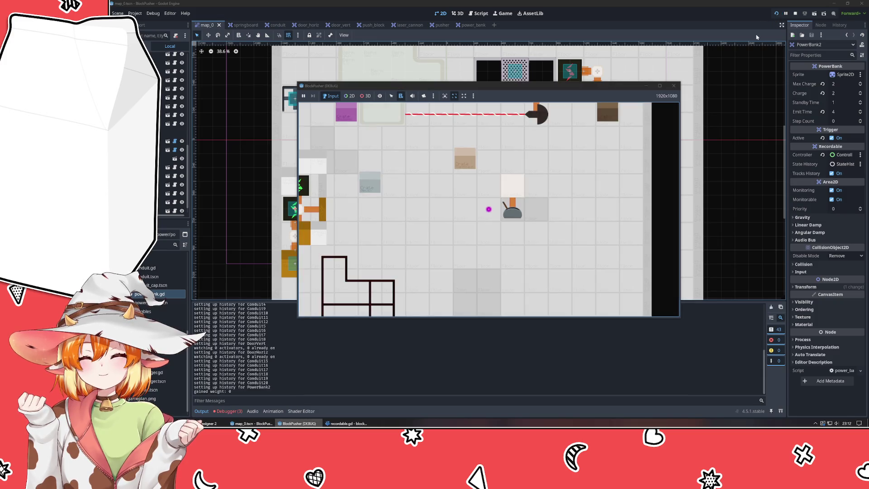
# Close the BlockPusher (DEBUG) window and switch back to VSCodium
pyautogui.click(672, 87)
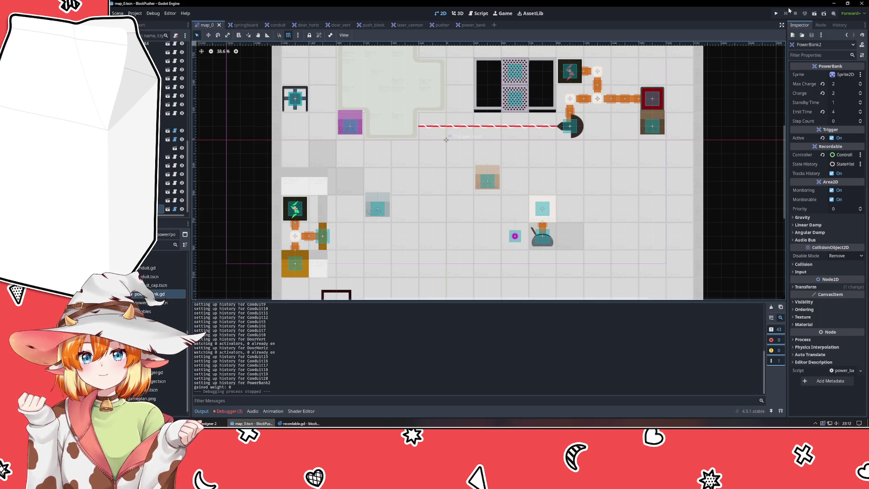
pyautogui.click(299, 423)
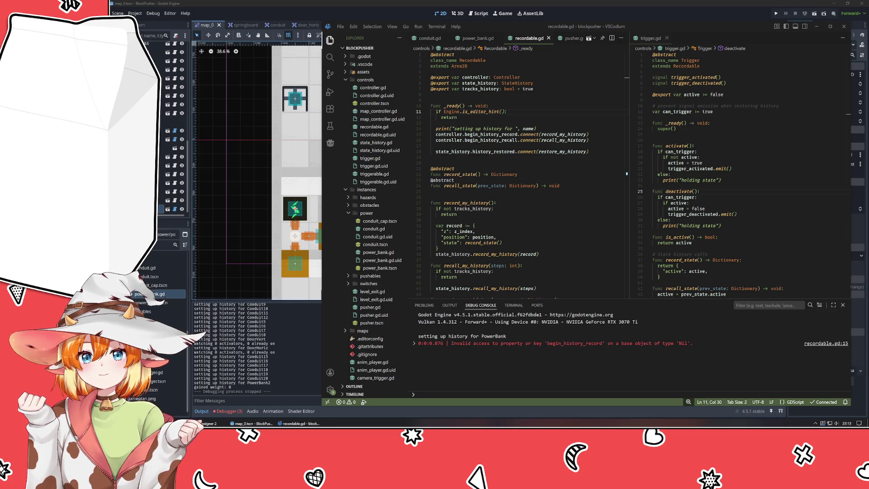
# Open maps/map_0.tscn and start a debug run that pauses at power_bank.gd line 100
pyautogui.click(457, 158)
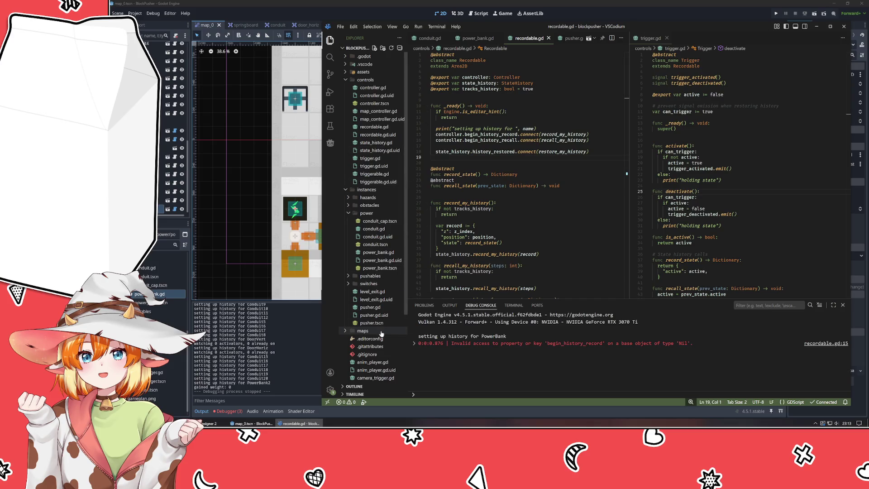
pyautogui.click(368, 324)
pyautogui.click(368, 330)
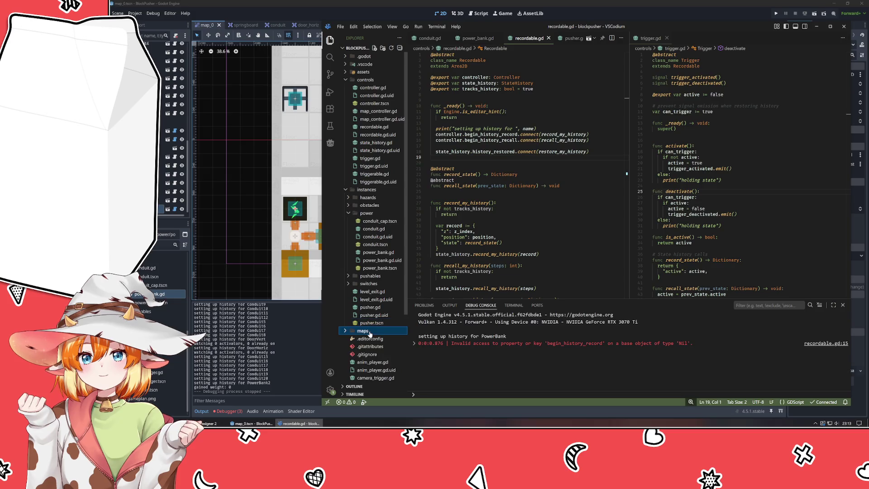
pyautogui.click(371, 338)
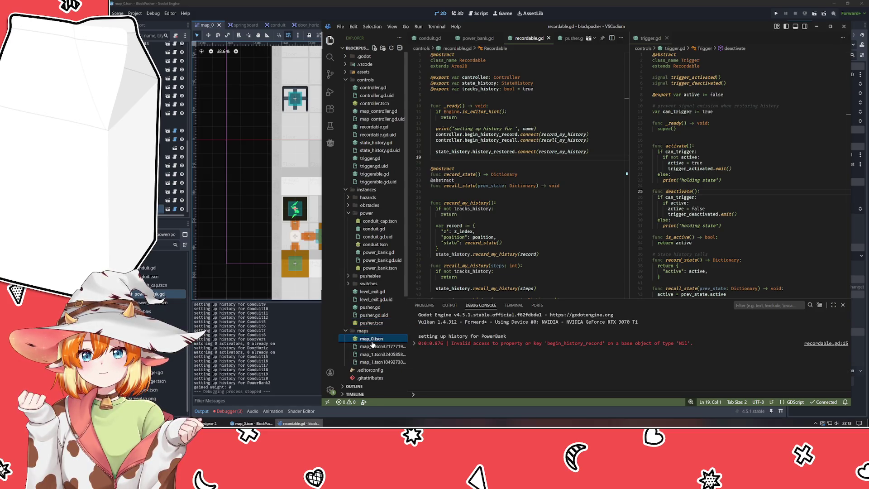
pyautogui.click(588, 39)
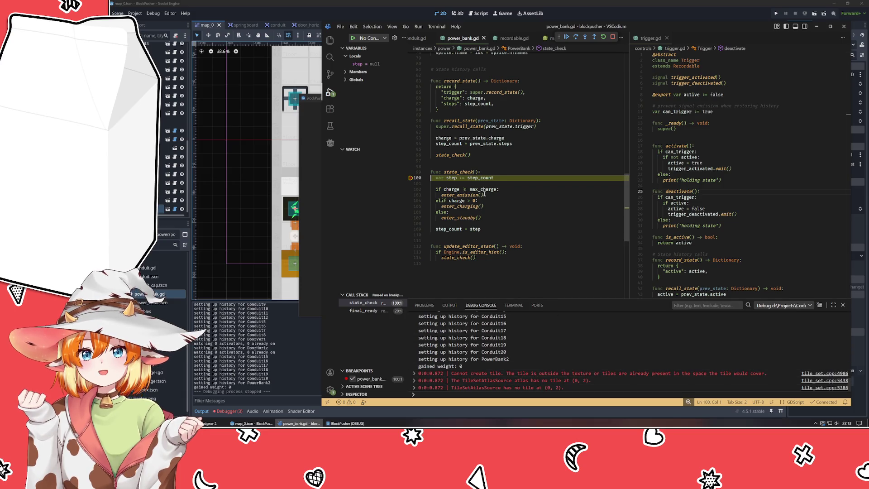
# Step over from the line 100 breakpoint to line 102 in state_check and review the code
pyautogui.moveTo(471, 177)
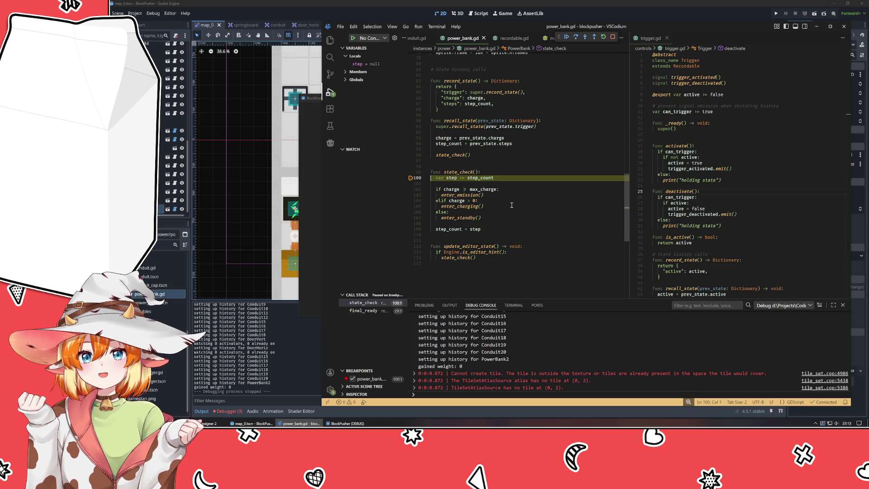
pyautogui.click(576, 37)
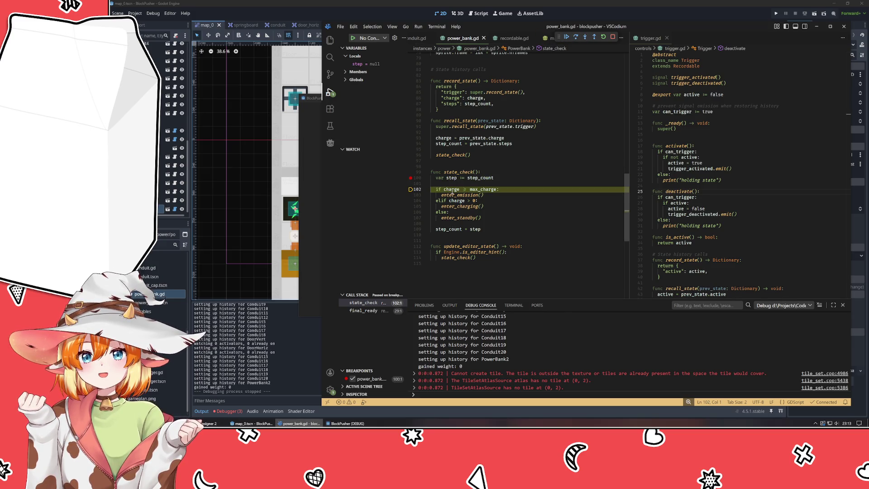
pyautogui.moveTo(471, 178)
pyautogui.scroll(20, 481, 189)
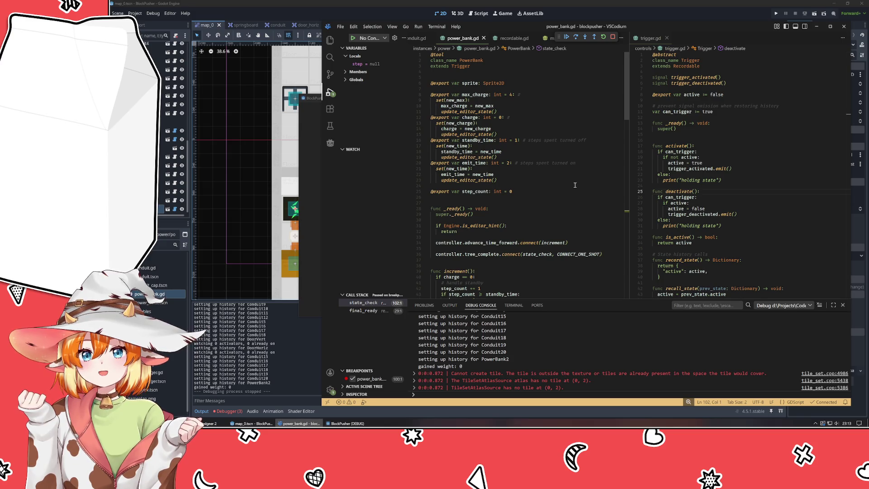
pyautogui.scroll(-7, 572, 187)
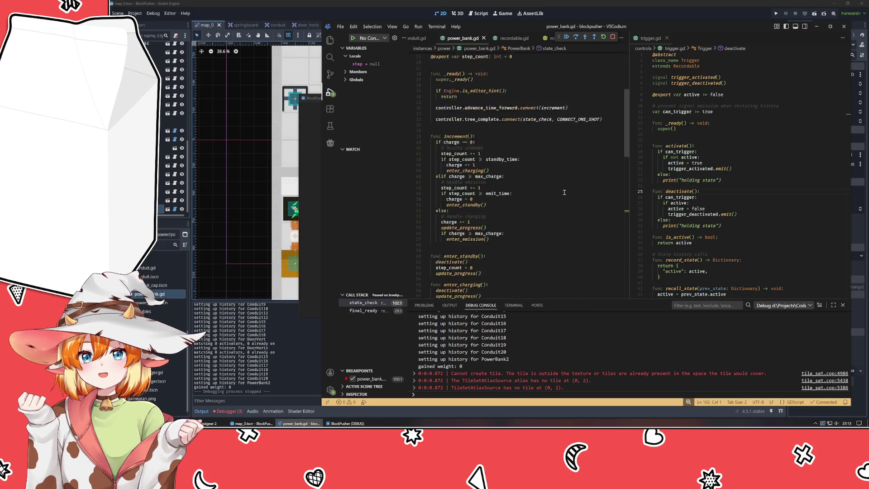
pyautogui.scroll(3, 564, 192)
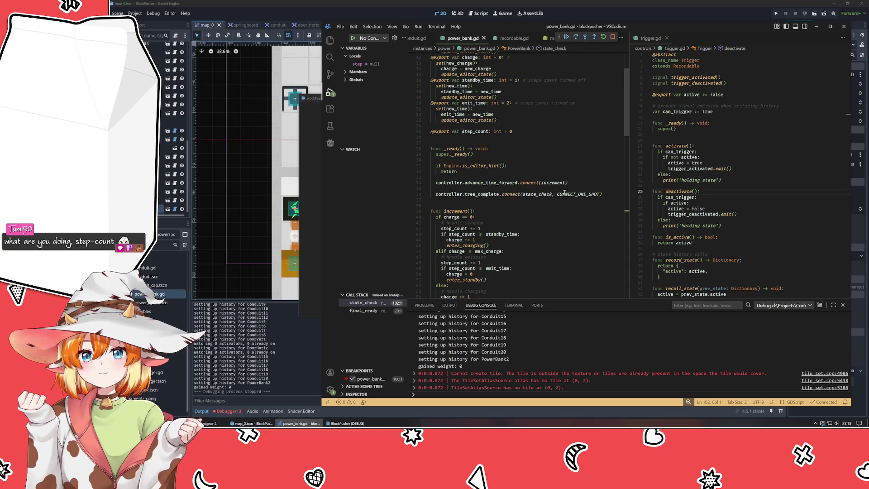
pyautogui.scroll(4, 564, 192)
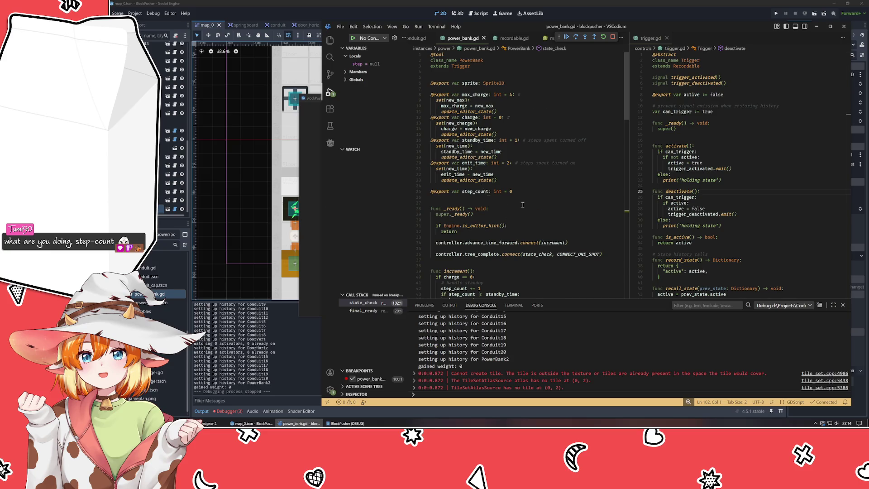
pyautogui.scroll(-20, 522, 205)
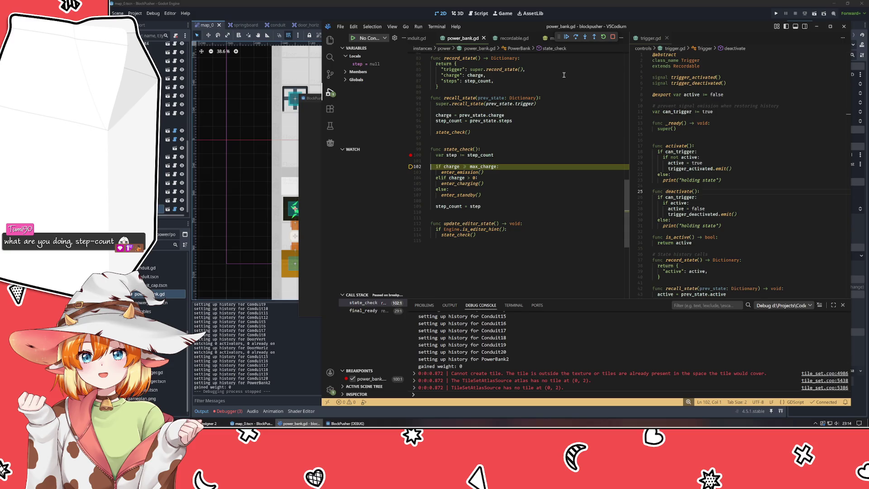
# Return to the line 100 frame, step over to line 102 again, and continue the run
pyautogui.click(566, 38)
pyautogui.click(576, 37)
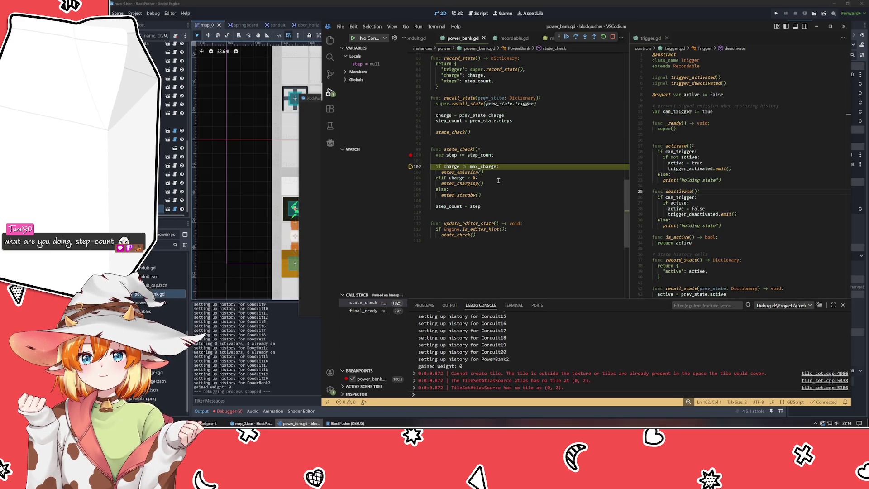
pyautogui.scroll(15, 498, 180)
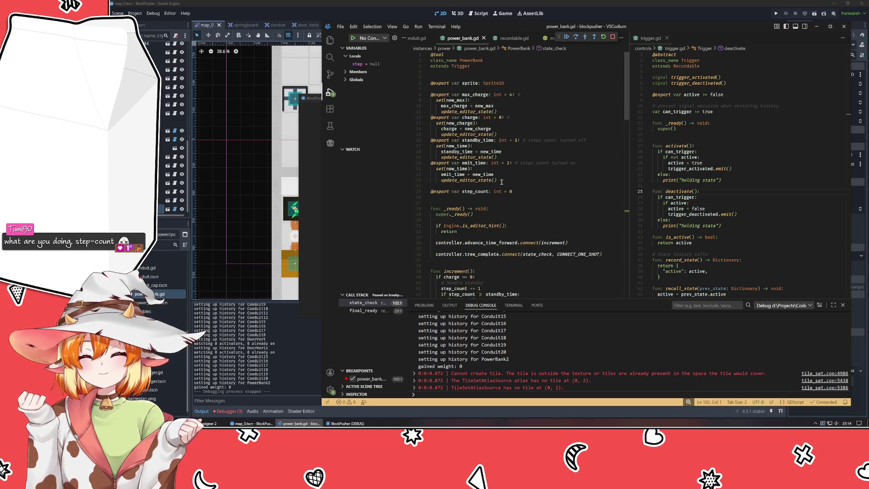
pyautogui.click(566, 37)
pyautogui.scroll(-15, 511, 189)
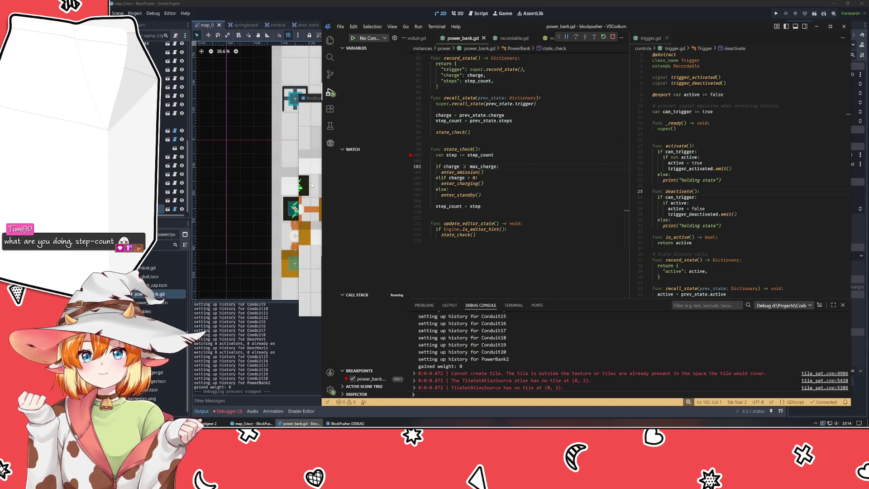
# Inspect PowerBank2's properties in Godot and move the game window left beside the code
pyautogui.click(216, 184)
pyautogui.click(161, 149)
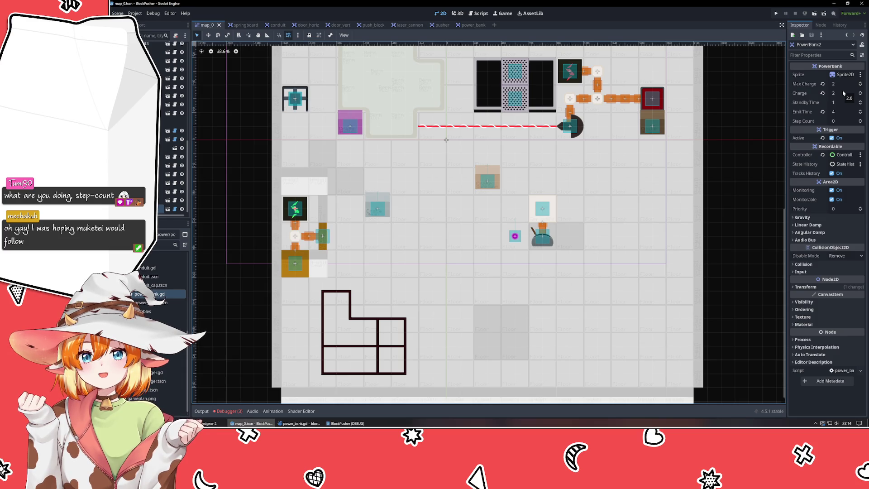
pyautogui.click(347, 423)
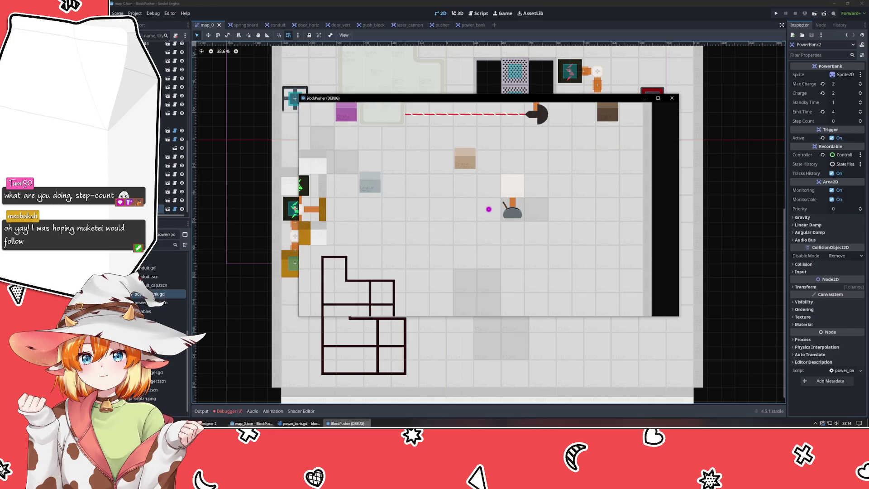
pyautogui.moveTo(382, 102); pyautogui.dragTo(226, 108)
pyautogui.click(298, 423)
pyautogui.moveTo(494, 206)
pyautogui.hotkey('alt', 'Tab')
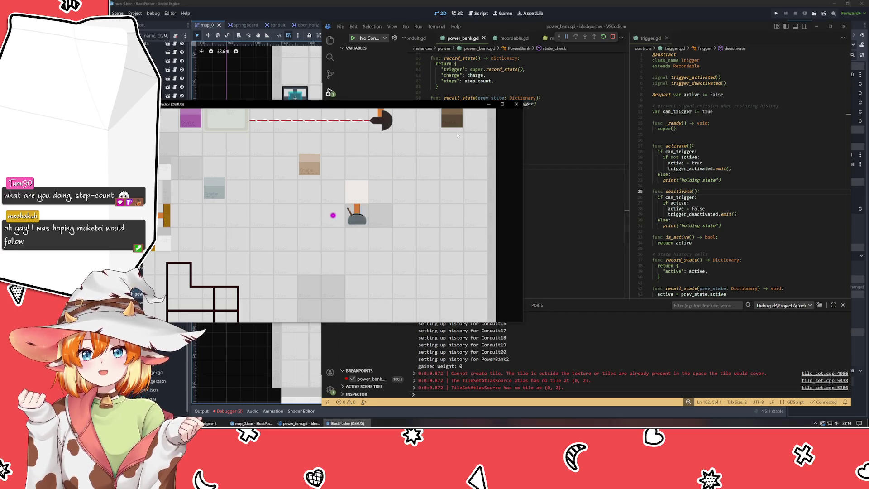
# Stop the debug session, move map_0.tscn to the right editor group, and restart debugging with F5
pyautogui.click(516, 104)
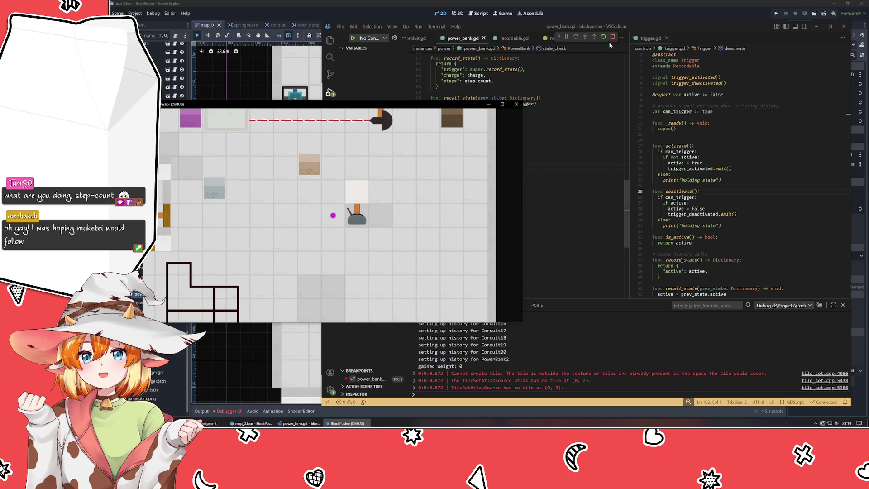
pyautogui.moveTo(558, 38)
pyautogui.mouseDown()
pyautogui.moveTo(679, 129)
pyautogui.moveTo(706, 136)
pyautogui.mouseUp()
pyautogui.press('F5')
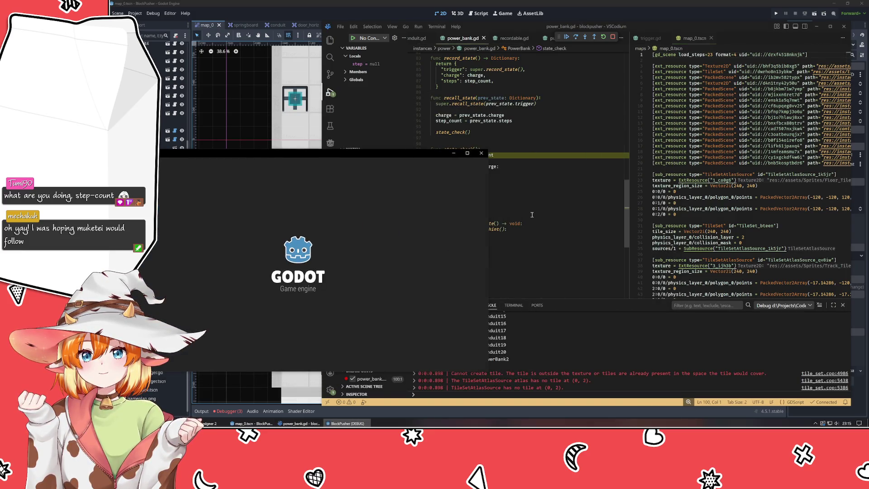
# Continue from the line 100 breakpoint so the BlockPusher game starts playing
pyautogui.click(532, 214)
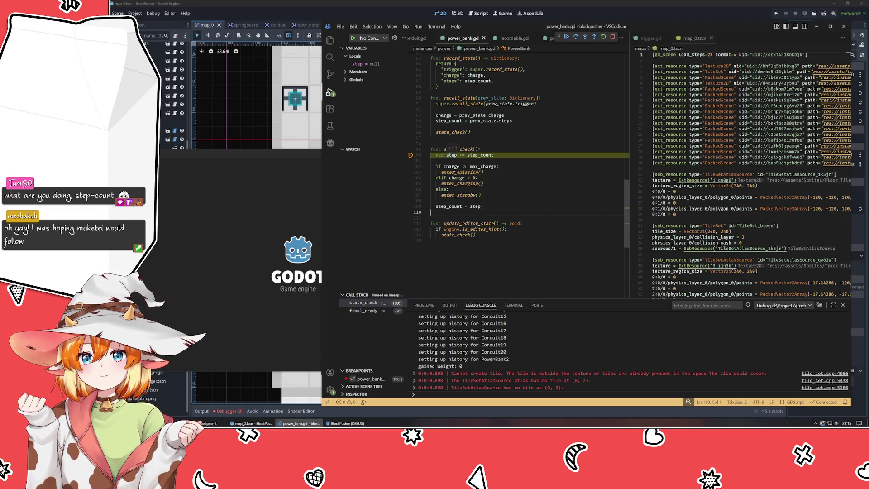
pyautogui.moveTo(450, 167)
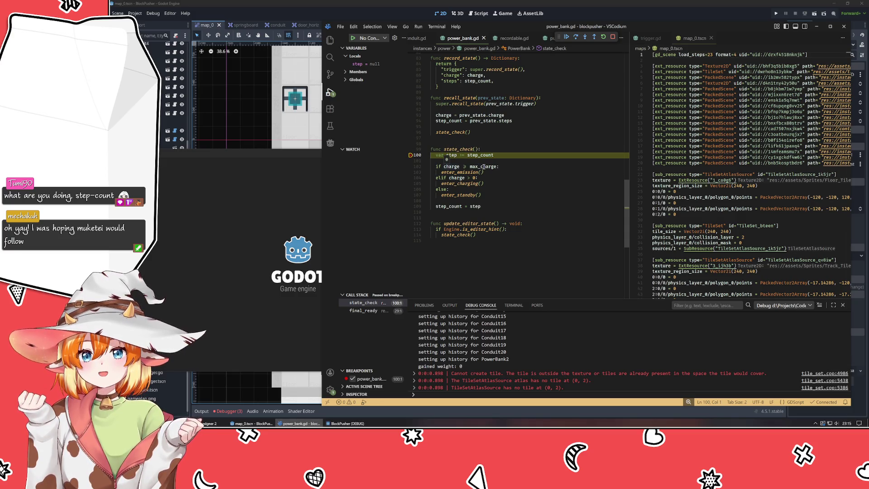
pyautogui.click(567, 38)
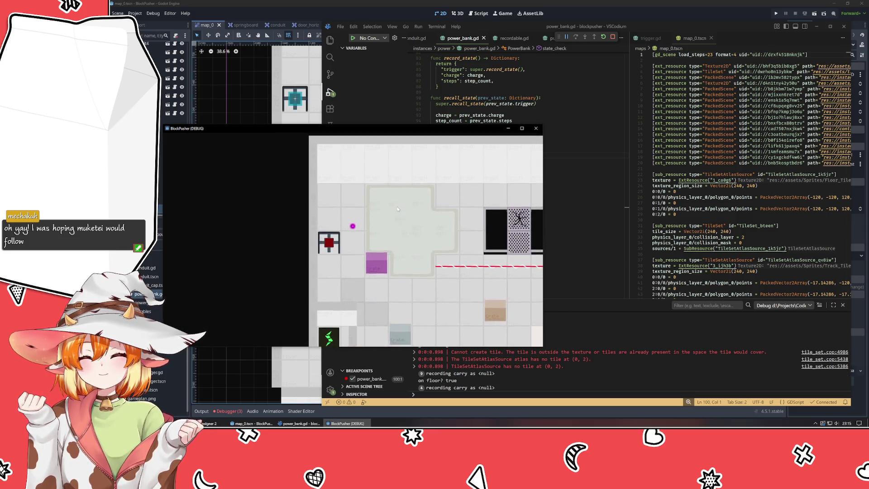
# Move the player down and right past the shape
pyautogui.press('Down')
pyautogui.press('Down')
pyautogui.press('Down')
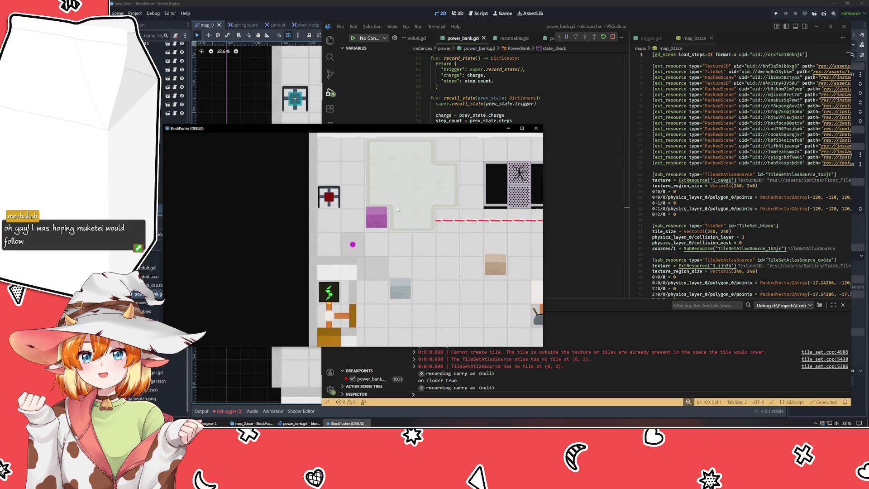
pyautogui.press('Right')
pyautogui.press('Down')
pyautogui.press('Down')
pyautogui.press('Down')
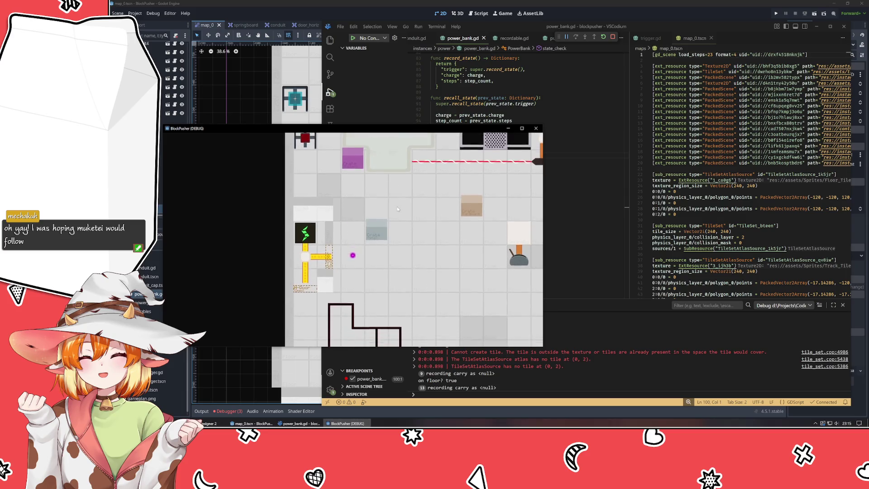
pyautogui.press('Down')
pyautogui.press('Down')
pyautogui.press('Down')
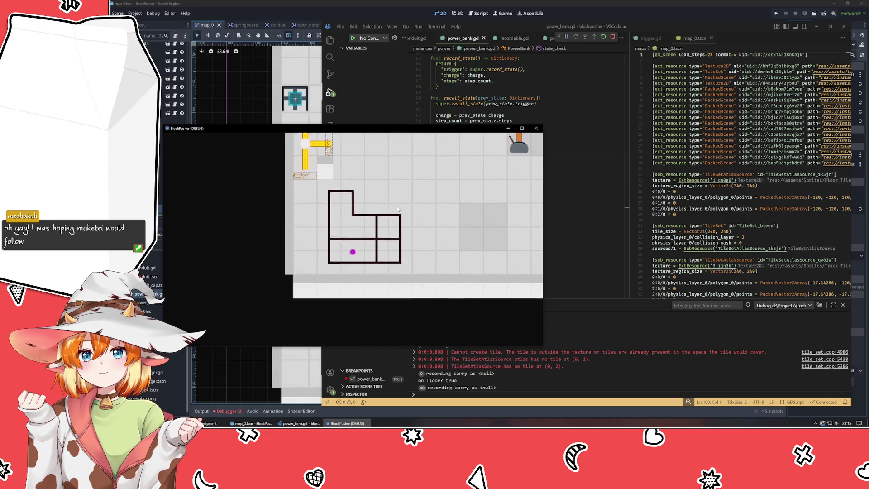
pyautogui.press('Right')
pyautogui.press('Right')
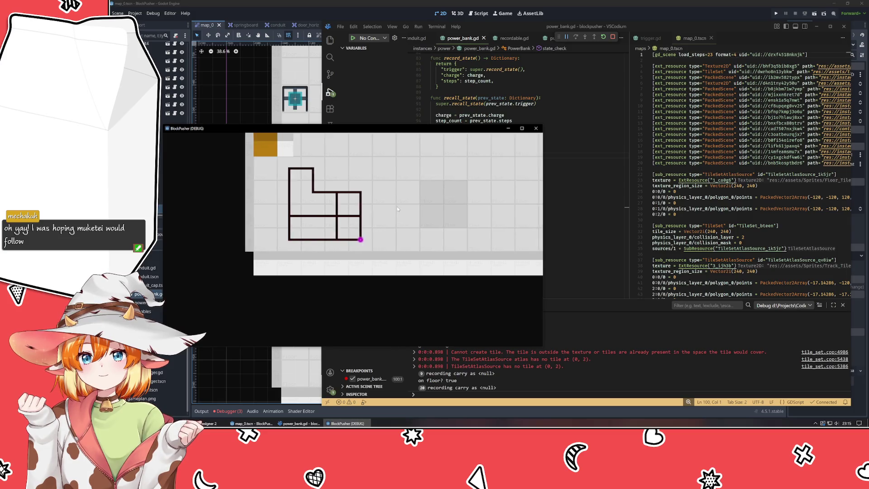
pyautogui.press('Right')
pyautogui.press('Right')
pyautogui.press('Right')
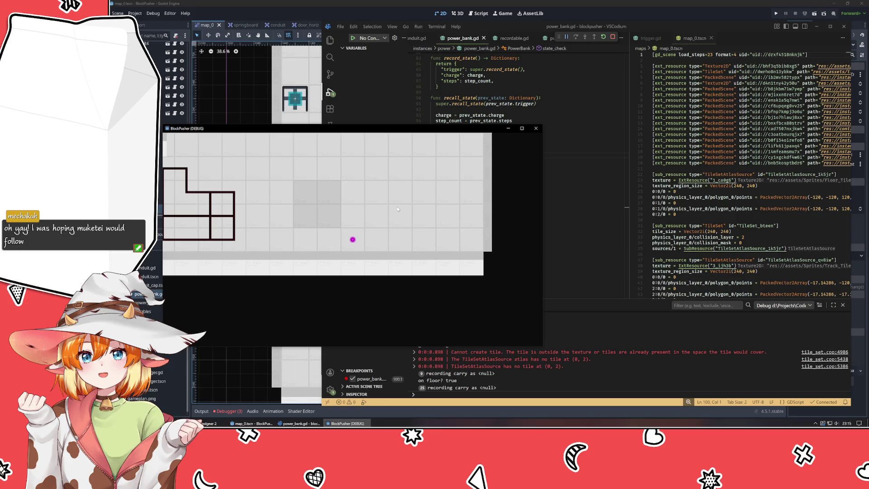
# Move the player up and left to power the yellow conduit, then close the game window
pyautogui.press('Up')
pyautogui.press('Up')
pyautogui.press('Left')
pyautogui.press('Left')
pyautogui.press('Left')
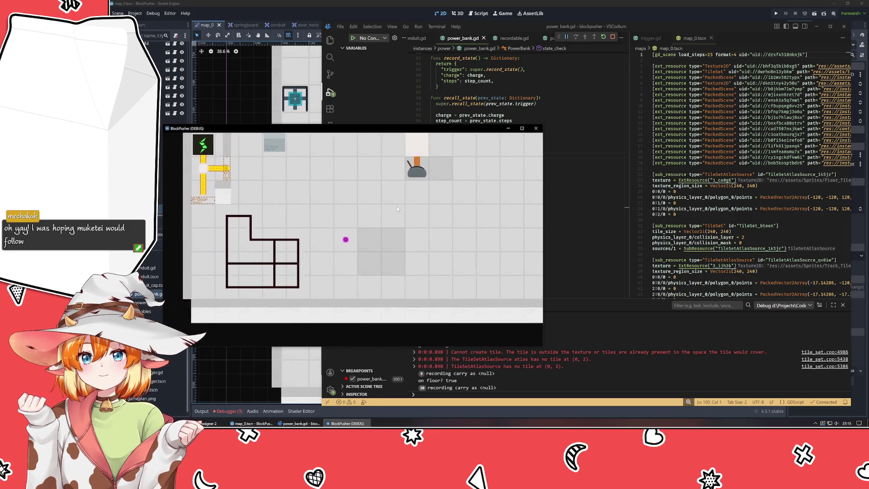
pyautogui.press('Up')
pyautogui.press('Up')
pyautogui.press('Left')
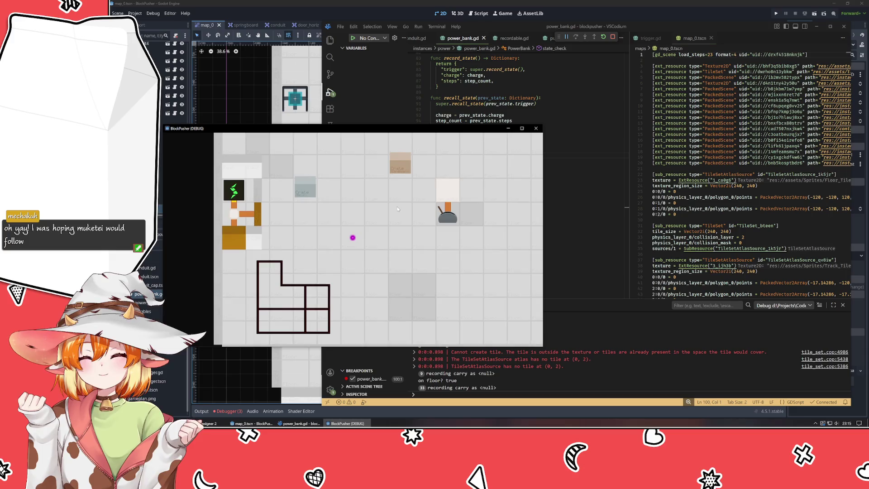
pyautogui.press('Up')
pyautogui.press('Up')
pyautogui.press('Left')
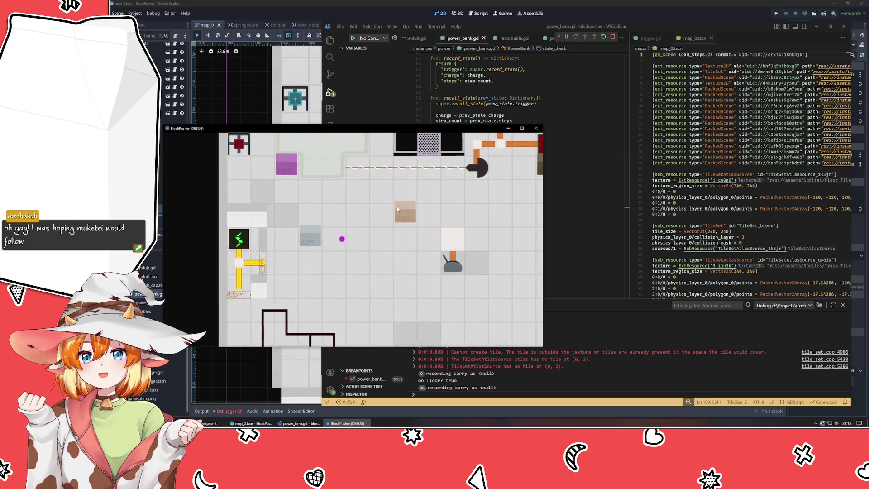
pyautogui.press('Up')
pyautogui.press('Left')
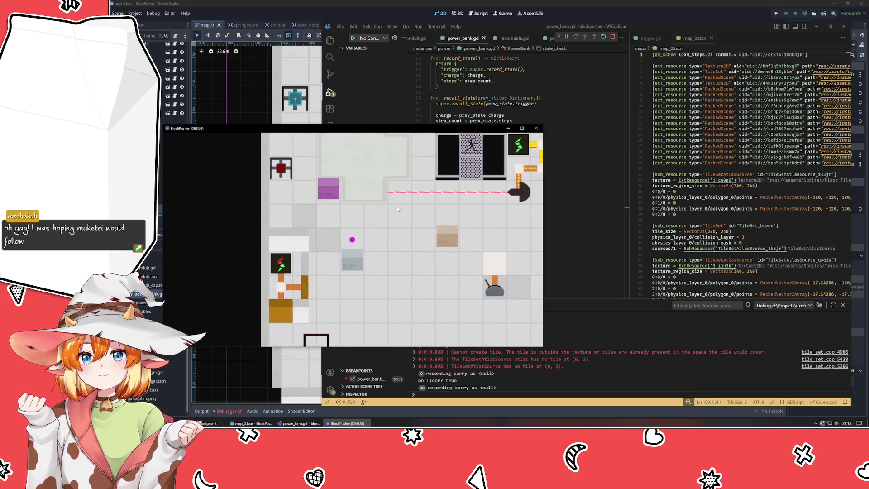
pyautogui.press('Left')
pyautogui.press('Down')
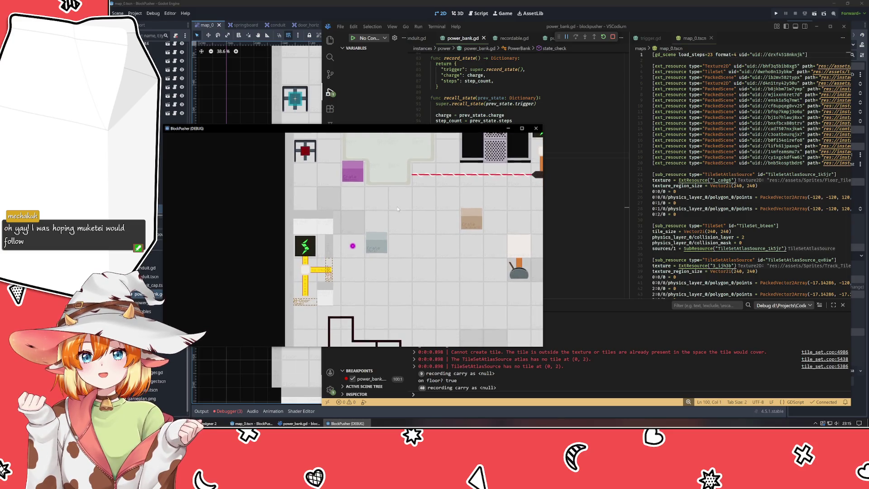
pyautogui.click(536, 129)
pyautogui.scroll(15, 537, 129)
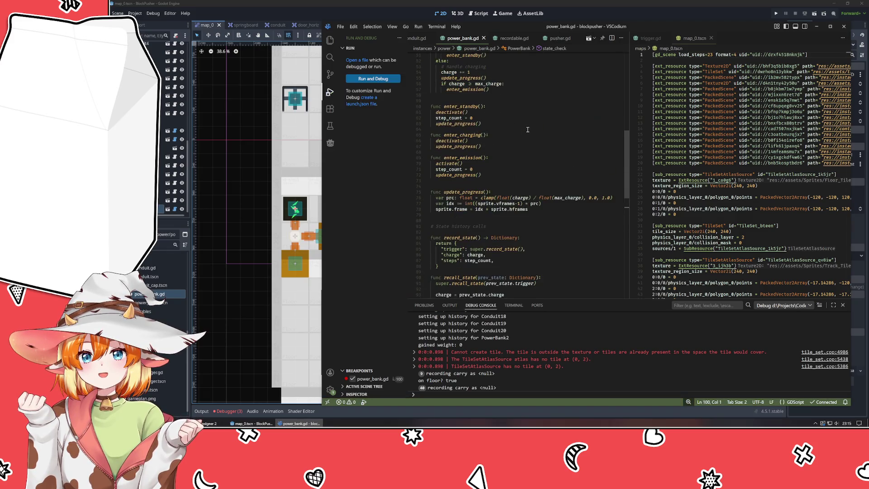
# Select PushBlock4 in Godot, then start a VSCodium debug run halting at power_bank.gd line 100
pyautogui.scroll(4, 527, 130)
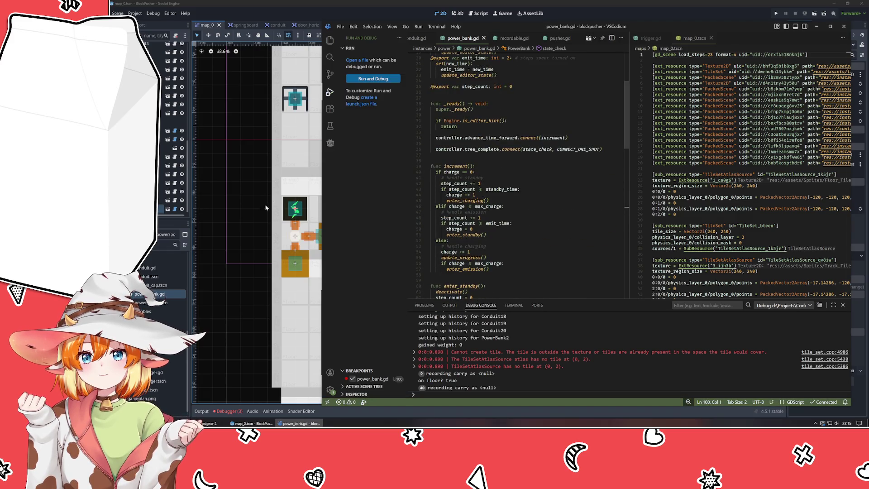
pyautogui.click(254, 211)
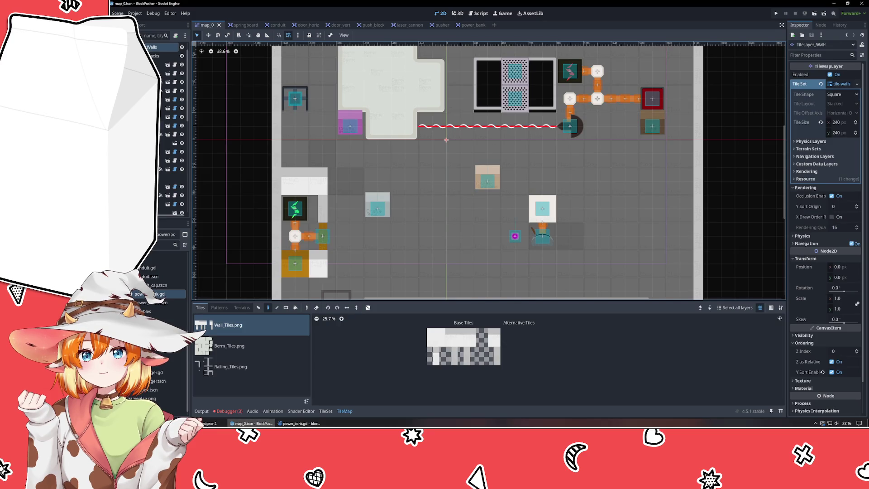
pyautogui.click(163, 126)
pyautogui.scroll(-3, 172, 135)
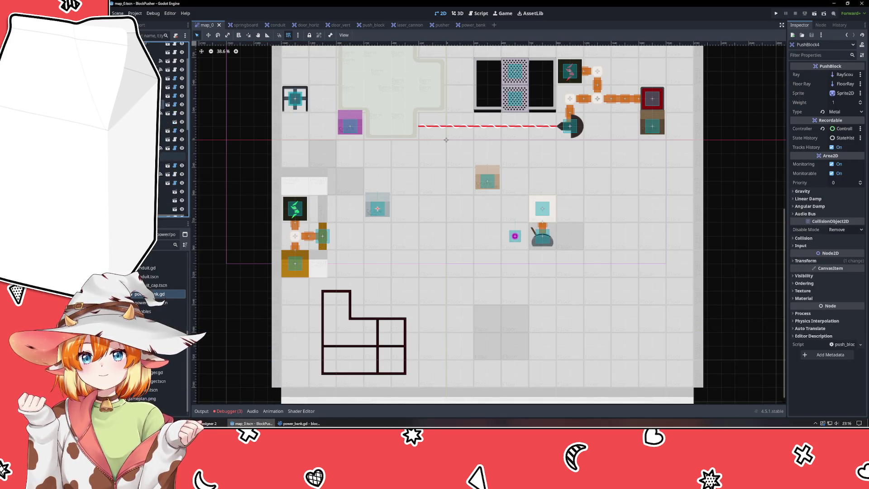
pyautogui.click(299, 423)
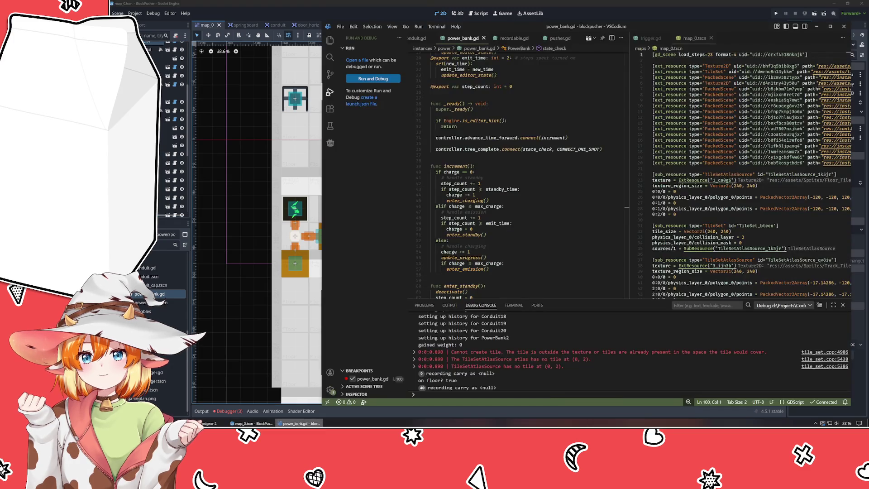
pyautogui.scroll(-10, 531, 219)
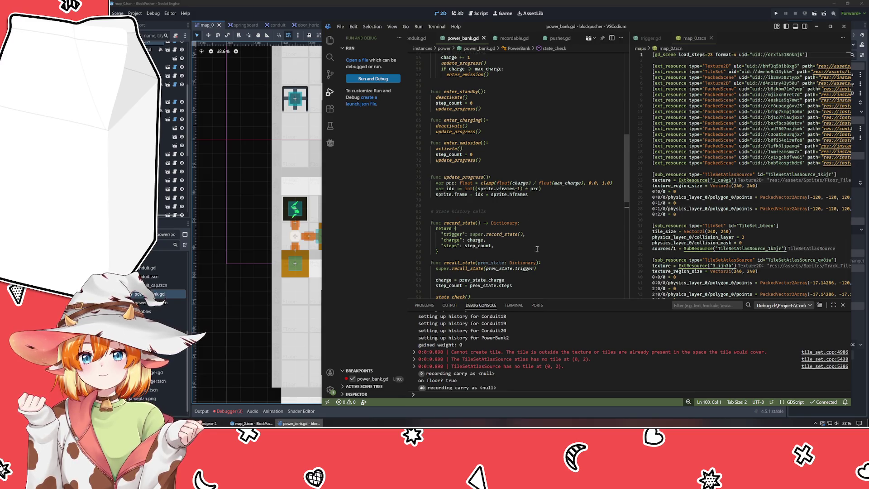
pyautogui.scroll(-4, 536, 246)
pyautogui.click(736, 78)
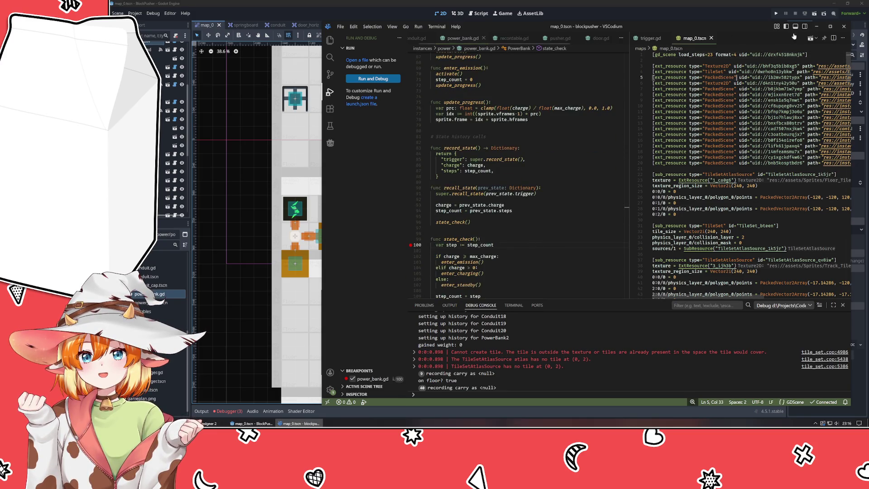
pyautogui.click(810, 40)
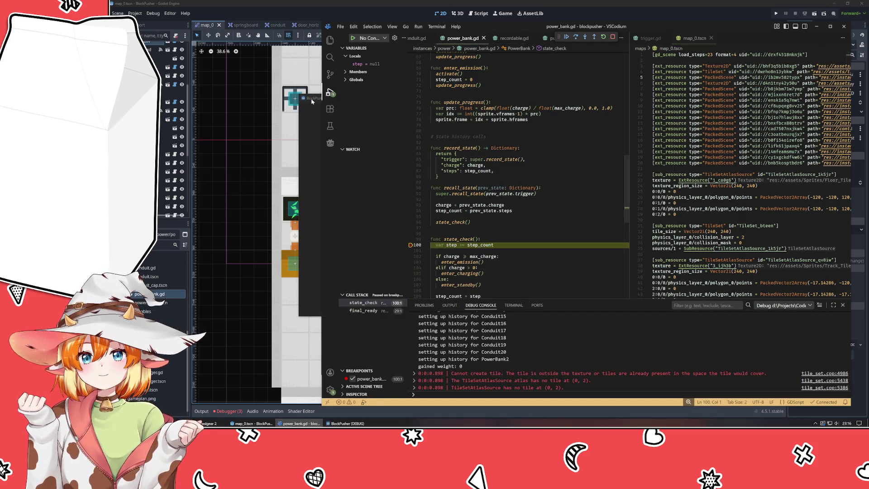
# Evaluate this.name() in the debug console, getting a 'subpath not found' error, and highlight charge
pyautogui.click(470, 395)
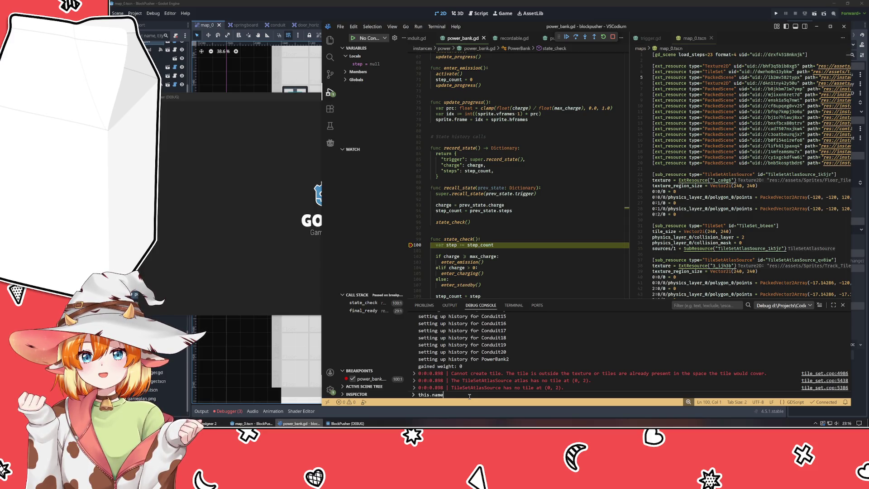
pyautogui.press('Return')
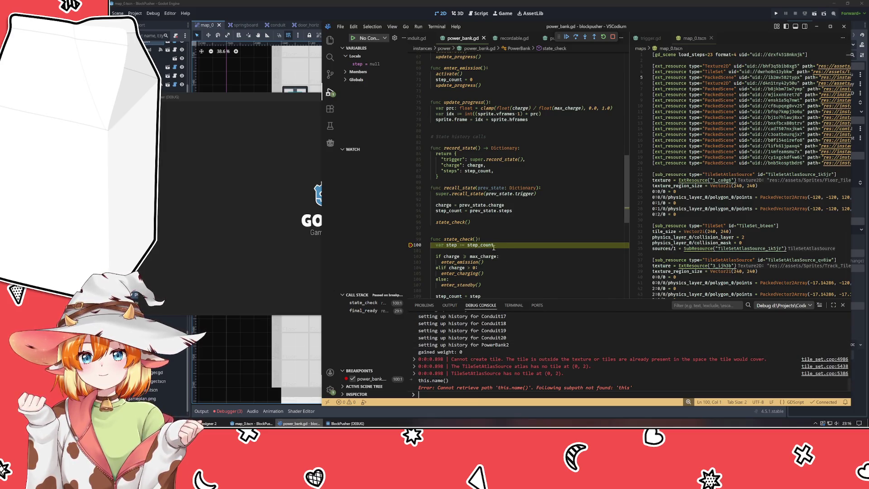
pyautogui.click(454, 256)
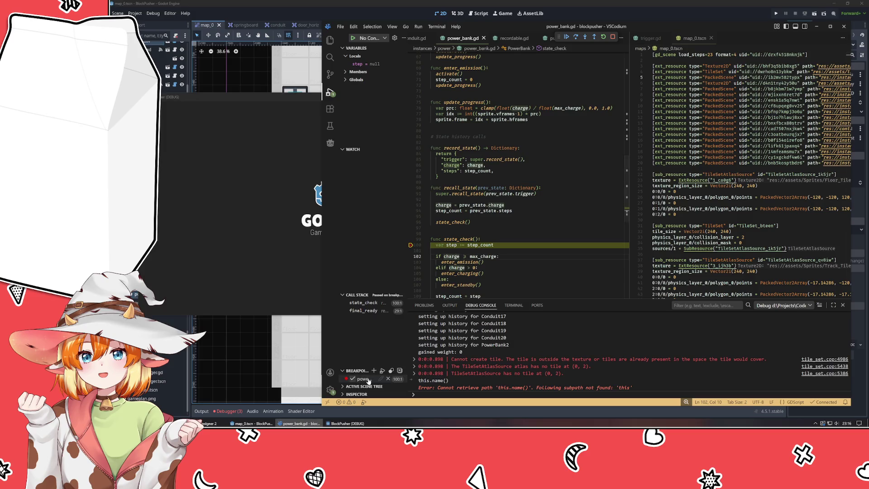
pyautogui.click(500, 256)
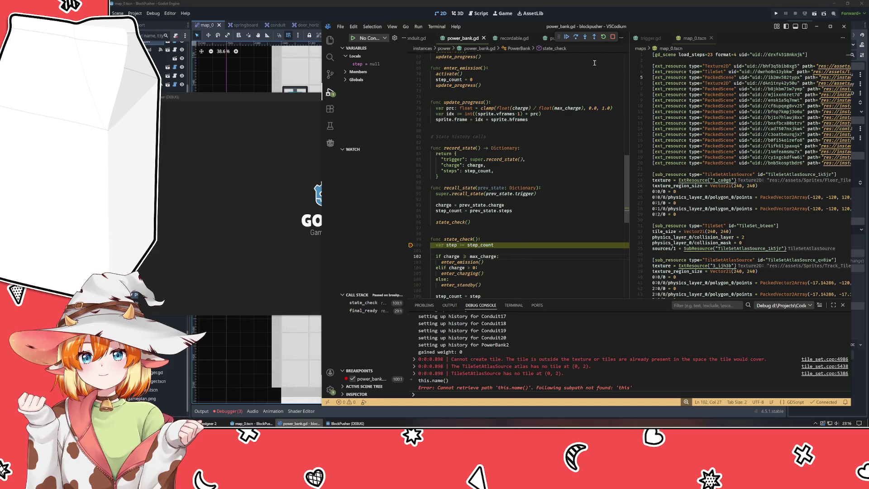
# Expand the power bank's member variables, showing charge 0 and max_charge 4
pyautogui.click(365, 72)
pyautogui.click(361, 150)
pyautogui.click(360, 151)
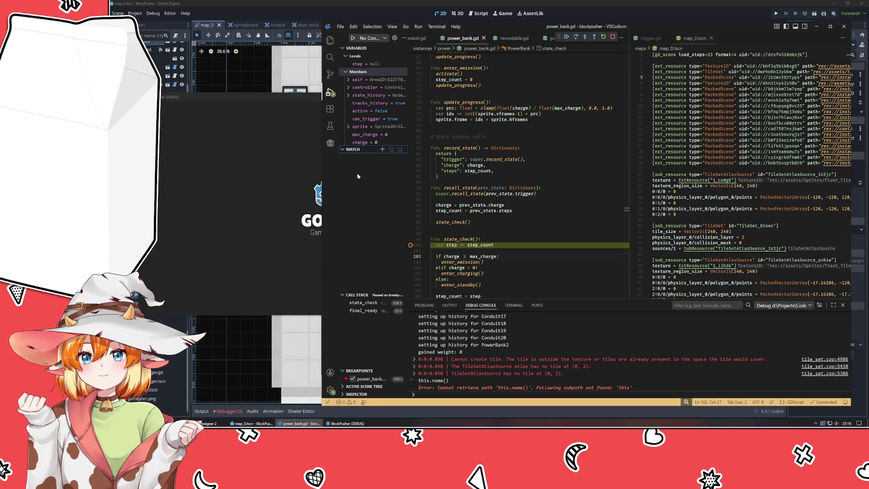
# Add a 'name' watch expression, which errors with subpath 'name' not found
pyautogui.click(363, 89)
pyautogui.click(364, 89)
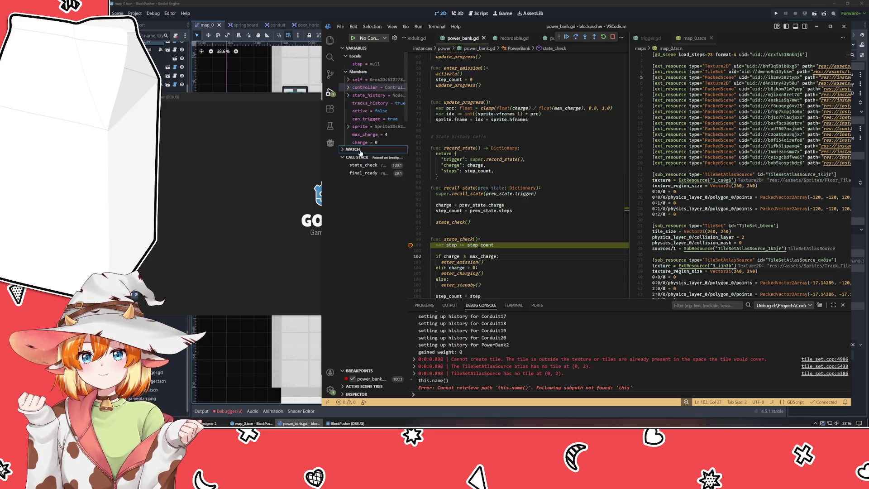
pyautogui.click(367, 190)
pyautogui.click(382, 149)
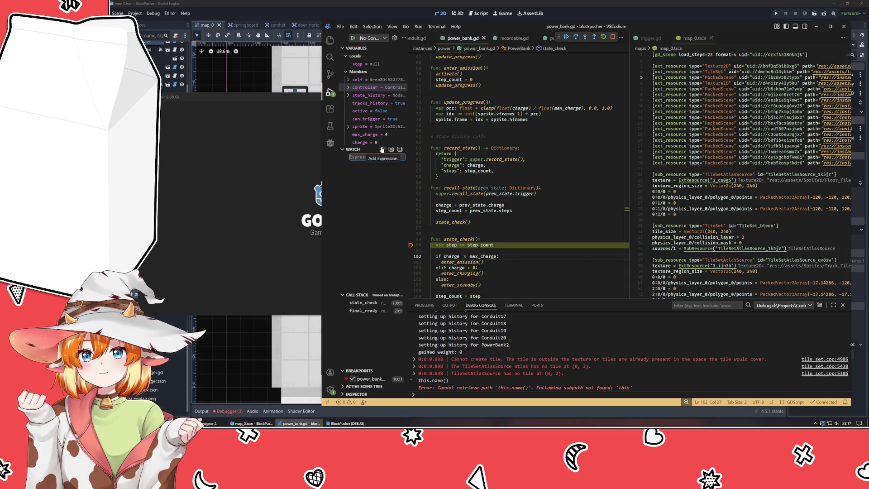
pyautogui.write('name')
pyautogui.press('Return')
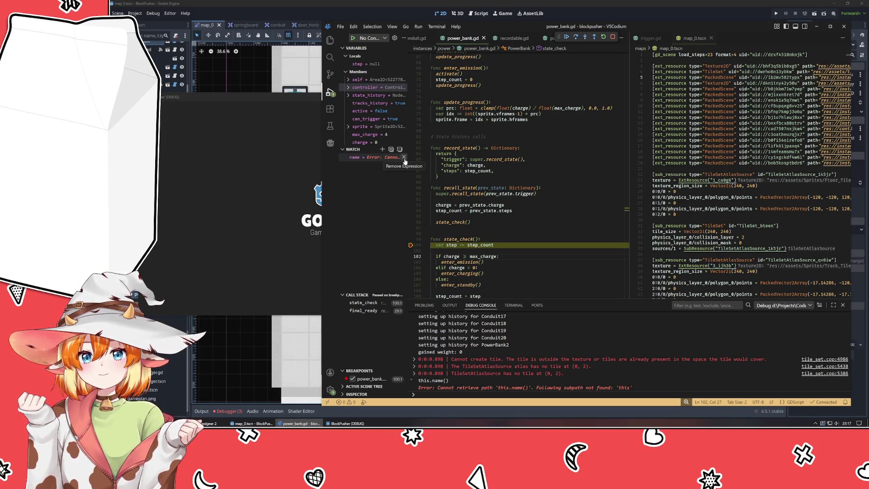
pyautogui.scroll(15, 449, 208)
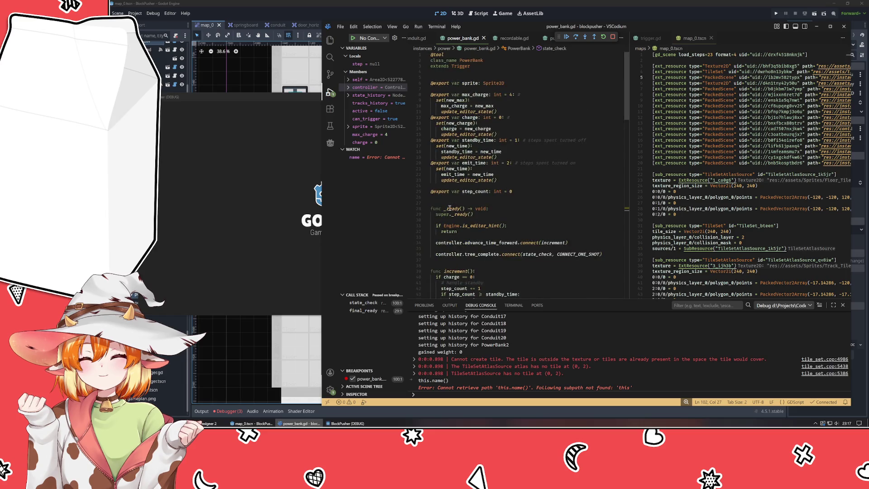
# Change the watch to name(), and briefly try typing name on a new line after line 23
pyautogui.doubleClick(353, 157)
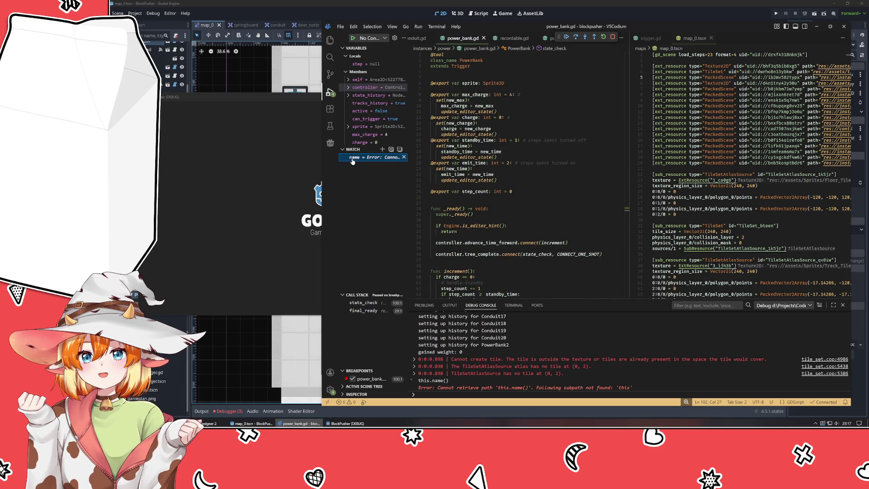
pyautogui.press('Return')
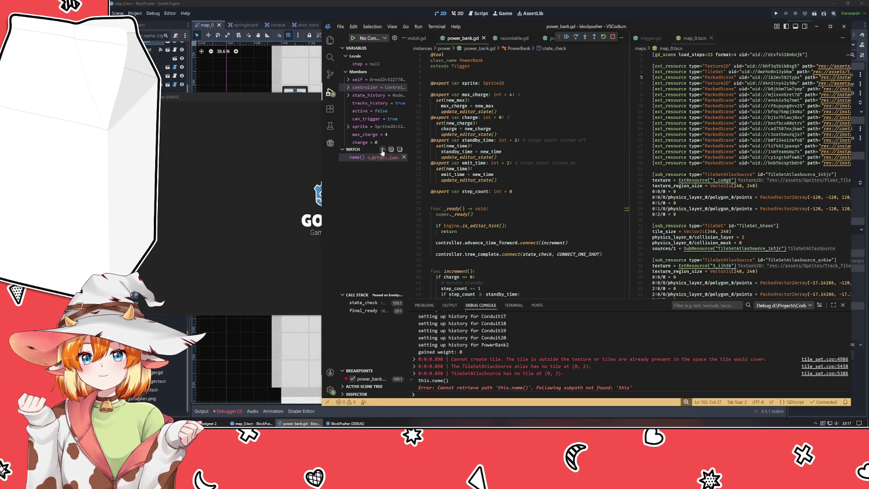
pyautogui.click(534, 180)
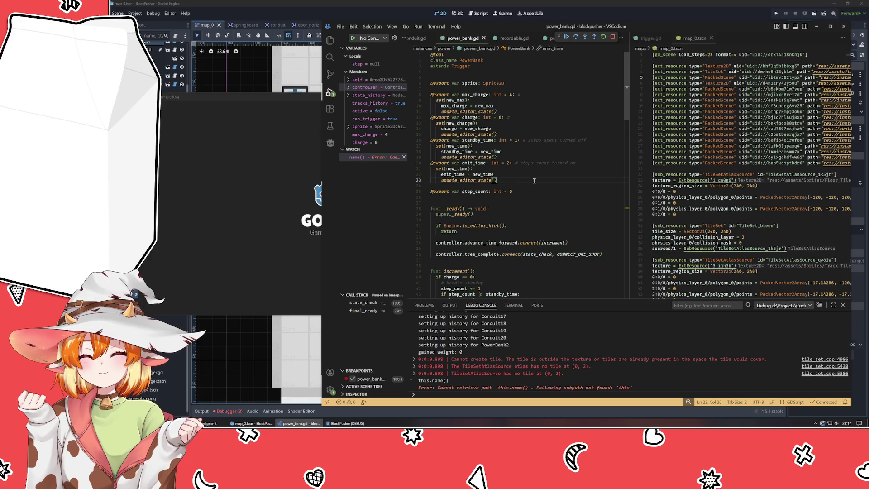
pyautogui.press('Return')
pyautogui.write('name')
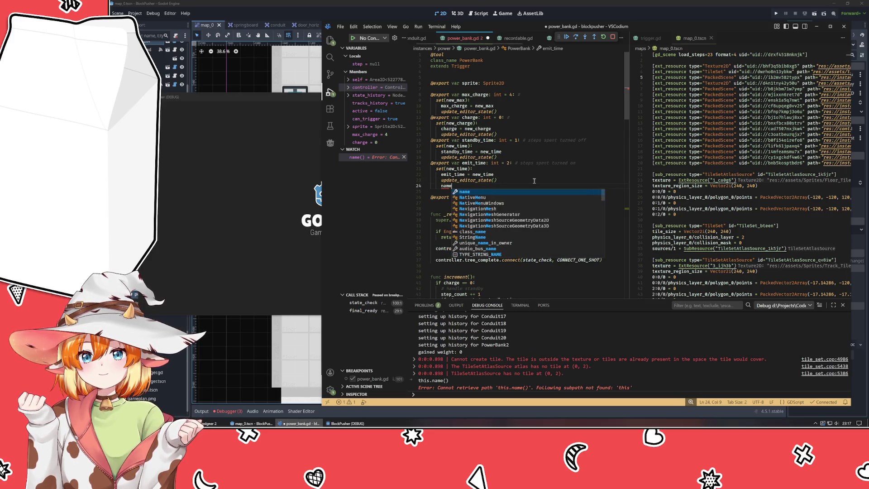
pyautogui.press('Escape')
pyautogui.press('BackSpace')
pyautogui.press('BackSpace')
pyautogui.press('BackSpace')
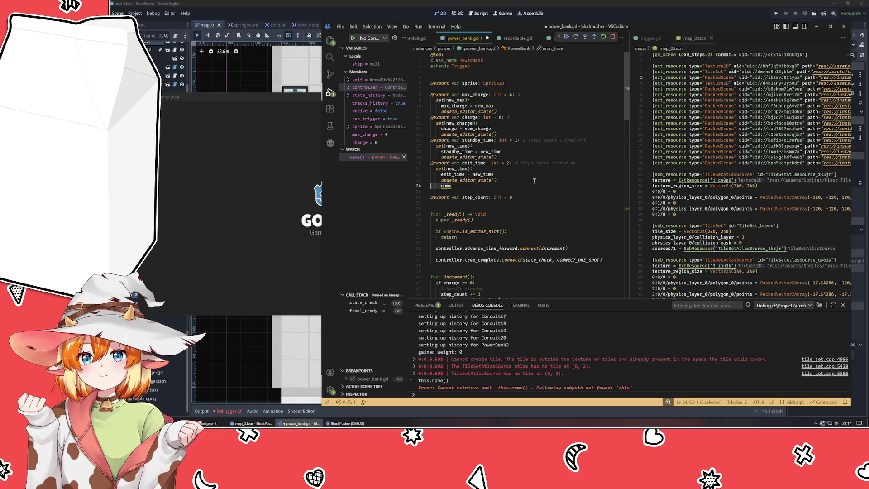
# Change the watch expression to this.name, then to self
pyautogui.doubleClick(352, 157)
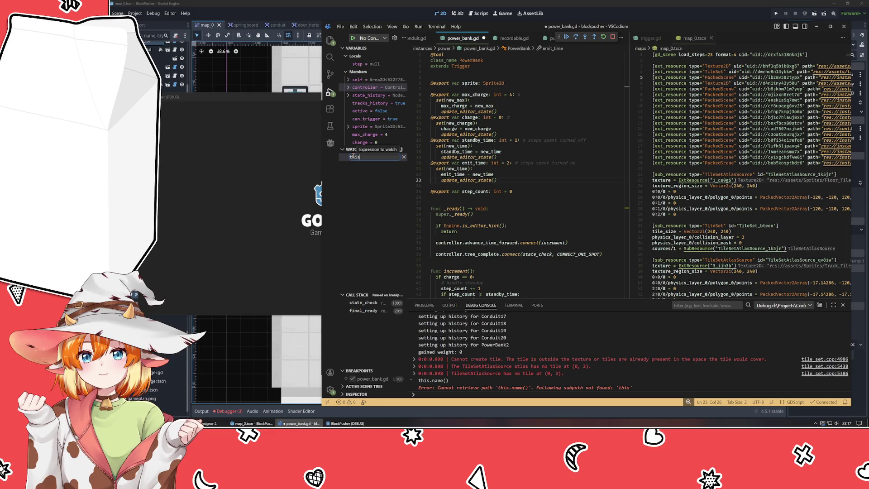
pyautogui.write('me = Error: …')
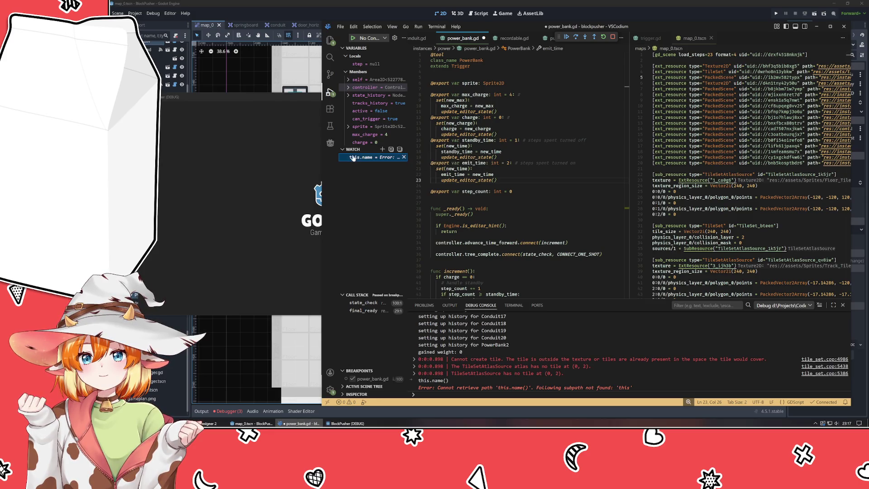
pyautogui.write('this')
pyautogui.press('Return')
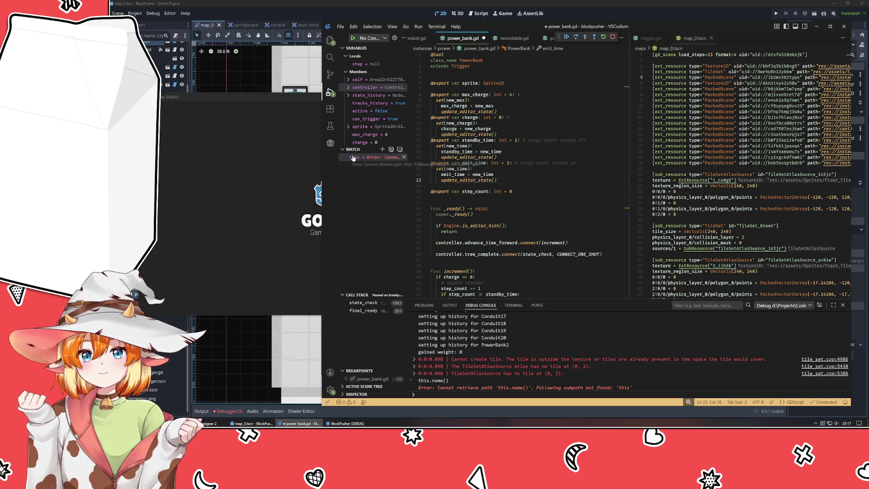
pyautogui.doubleClick(353, 158)
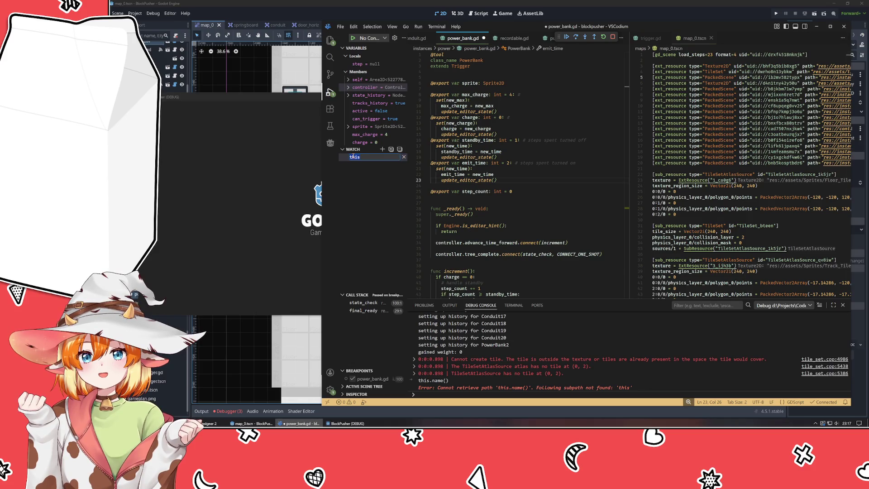
pyautogui.write('self')
pyautogui.press('Return')
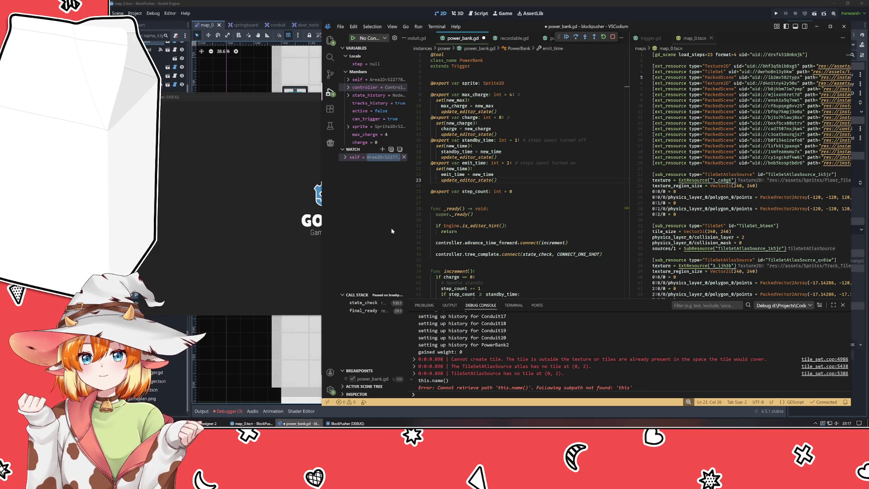
# Inspect self's members, try self.name as the watch, then remove that failing watch
pyautogui.click(352, 160)
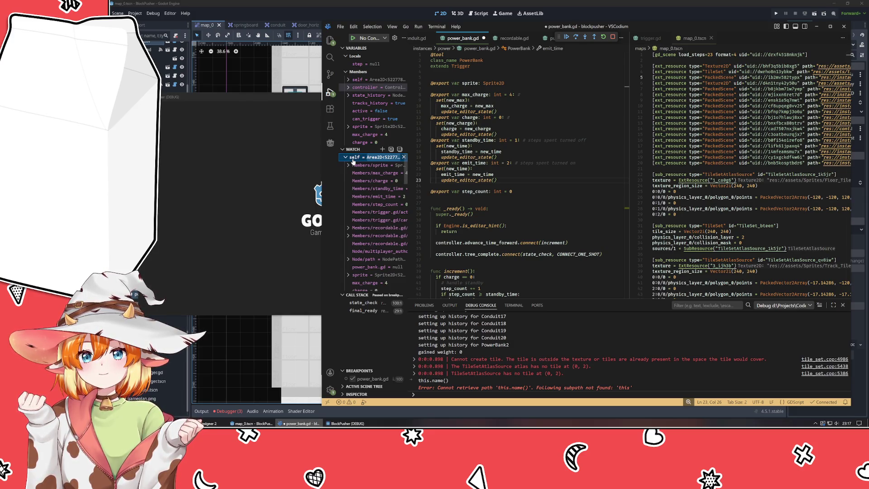
pyautogui.scroll(-3, 352, 161)
pyautogui.scroll(3, 353, 161)
pyautogui.doubleClick(353, 158)
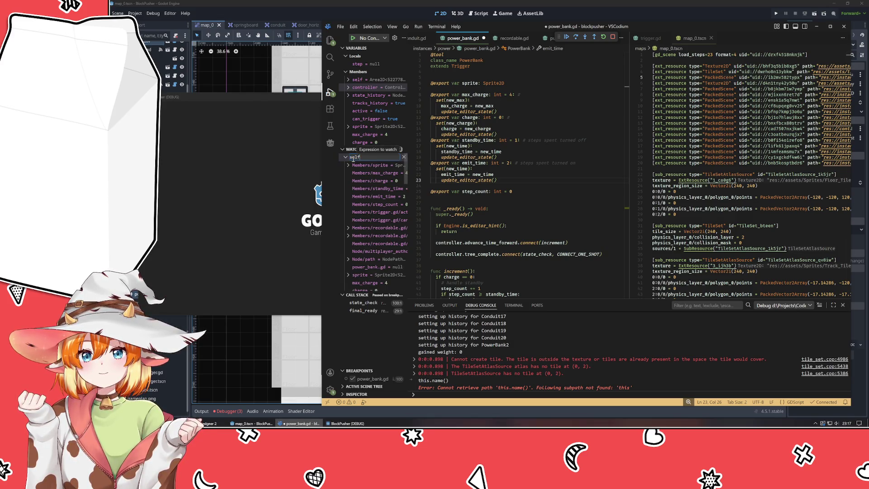
pyautogui.write('me')
pyautogui.press('Return')
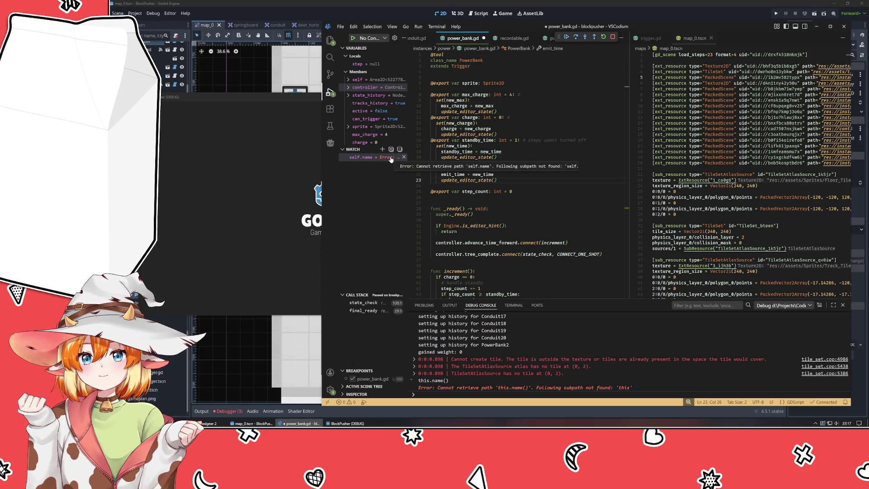
pyautogui.click(404, 157)
pyautogui.click(370, 202)
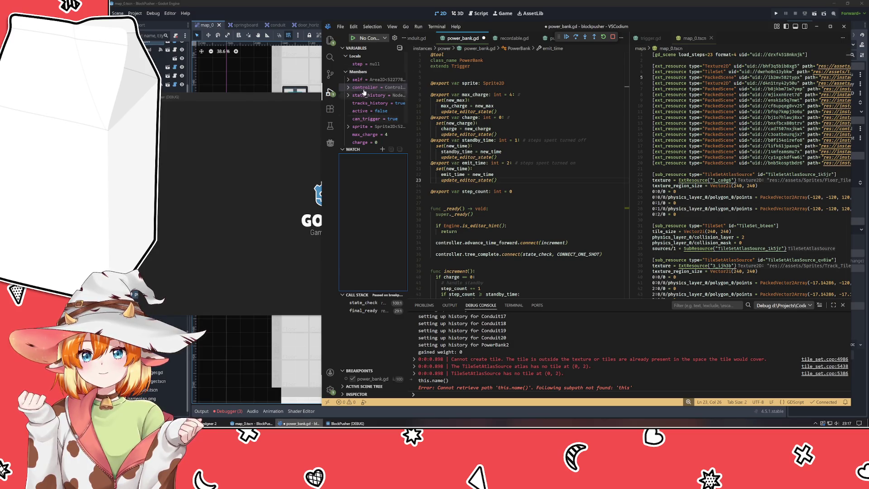
# Expand self in Variables and widen the panel to review its fields
pyautogui.click(351, 82)
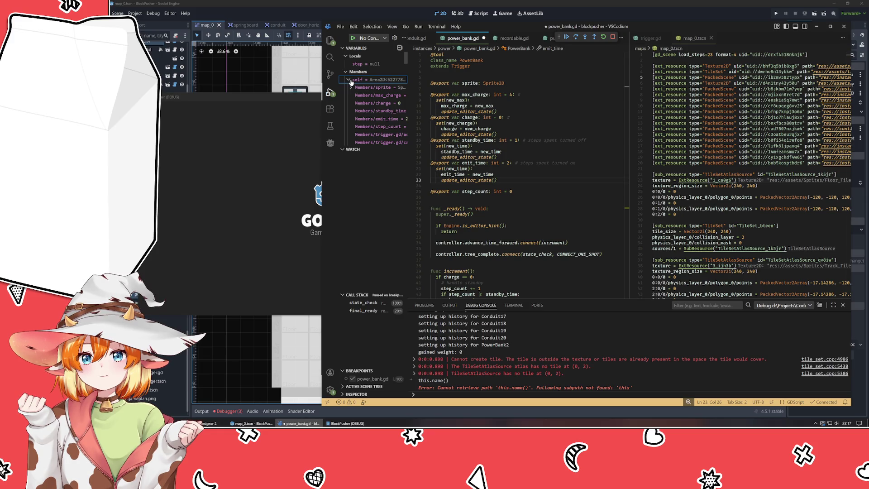
pyautogui.scroll(-1, 351, 82)
pyautogui.scroll(-2, 351, 82)
pyautogui.moveTo(407, 110)
pyautogui.mouseDown()
pyautogui.moveTo(451, 110)
pyautogui.moveTo(438, 109)
pyautogui.mouseUp()
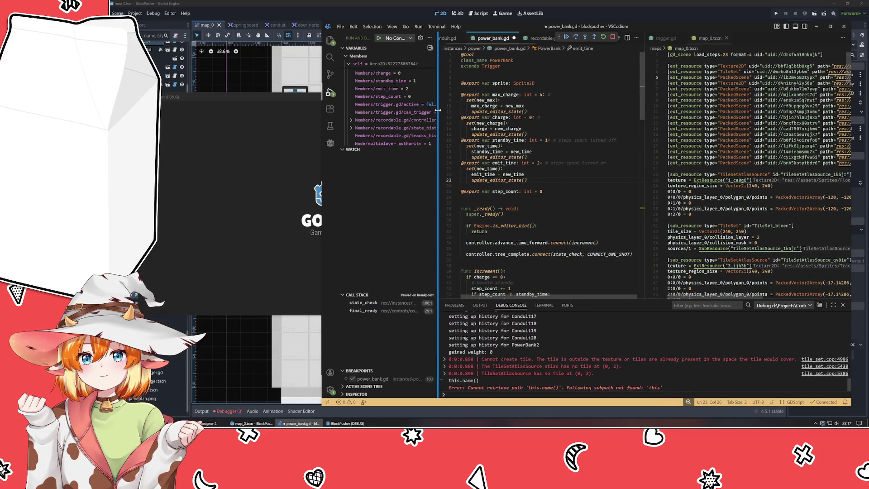
pyautogui.scroll(-3, 399, 96)
pyautogui.scroll(-3, 399, 96)
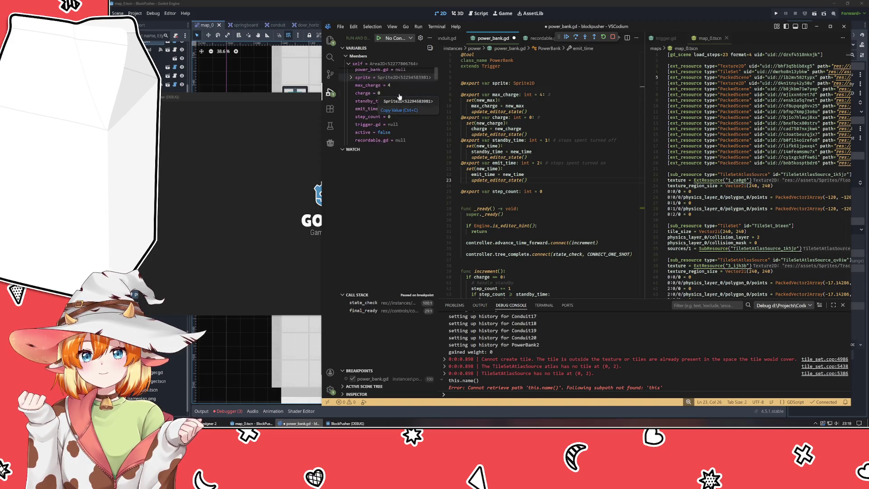
# Step over three lines of state_check, continue to the next breakpoint, inspect self, and resume
pyautogui.click(575, 38)
pyautogui.click(576, 38)
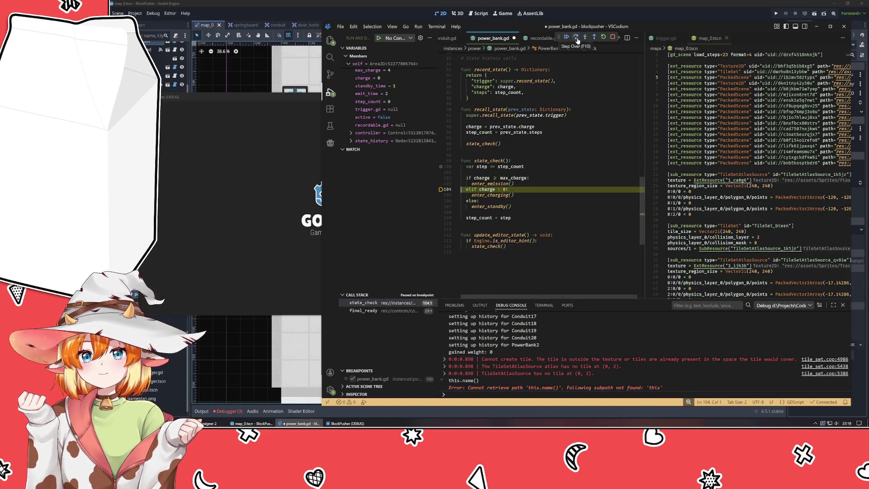
pyautogui.click(576, 38)
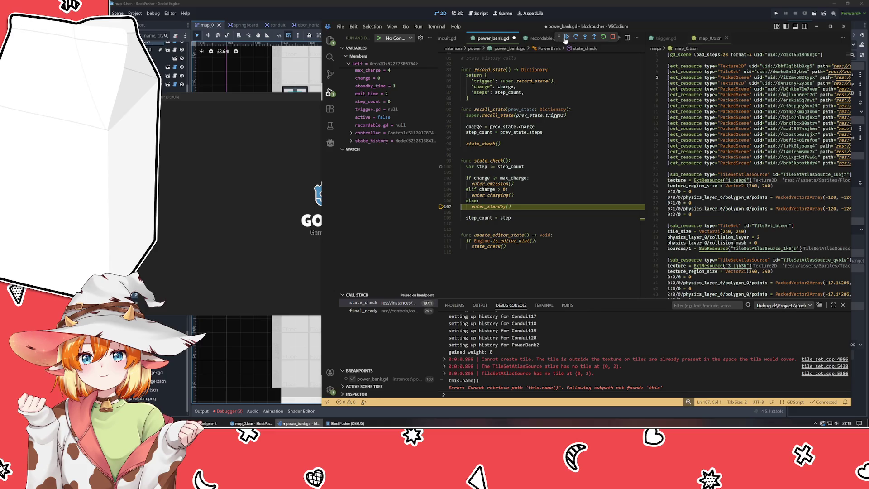
pyautogui.click(566, 37)
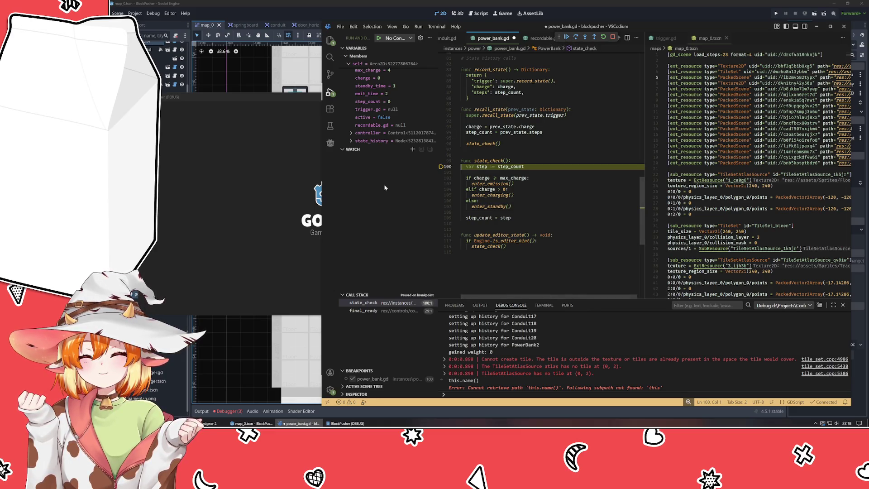
pyautogui.click(362, 63)
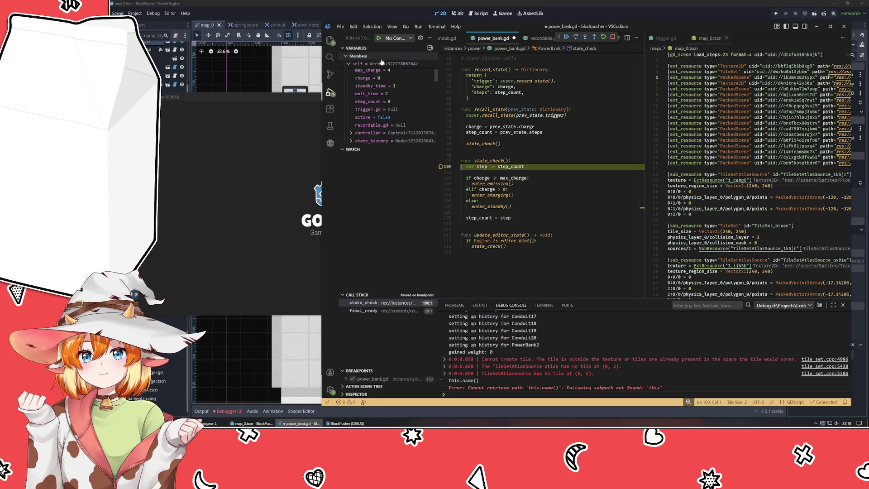
pyautogui.click(566, 37)
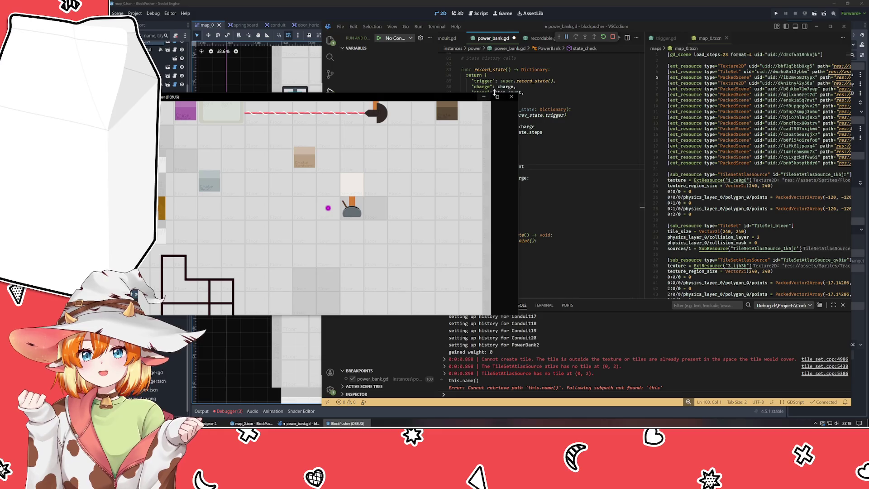
# Restart debugging with F5, expand the power bank's Members at the breakpoint, then resume the game
pyautogui.click(774, 106)
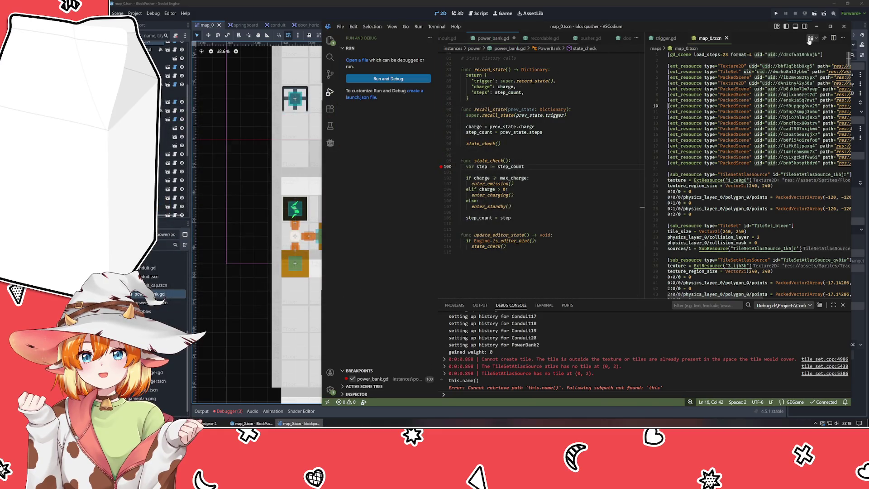
pyautogui.press('F5')
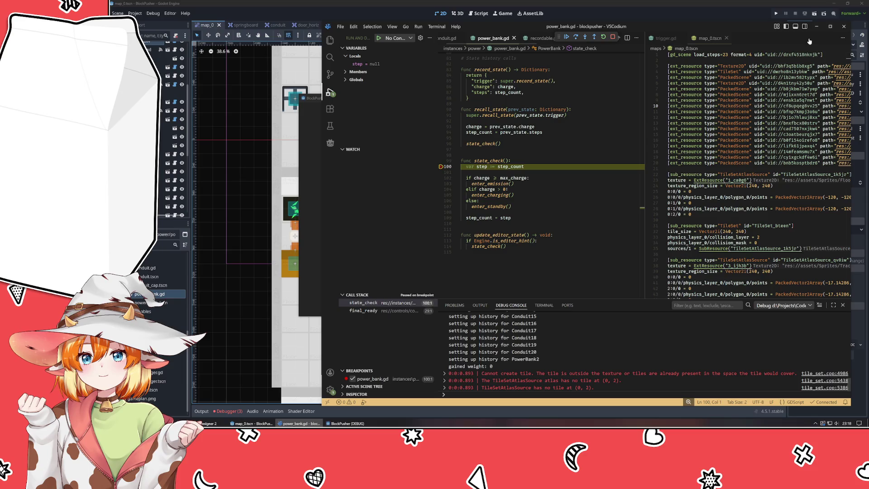
pyautogui.click(377, 73)
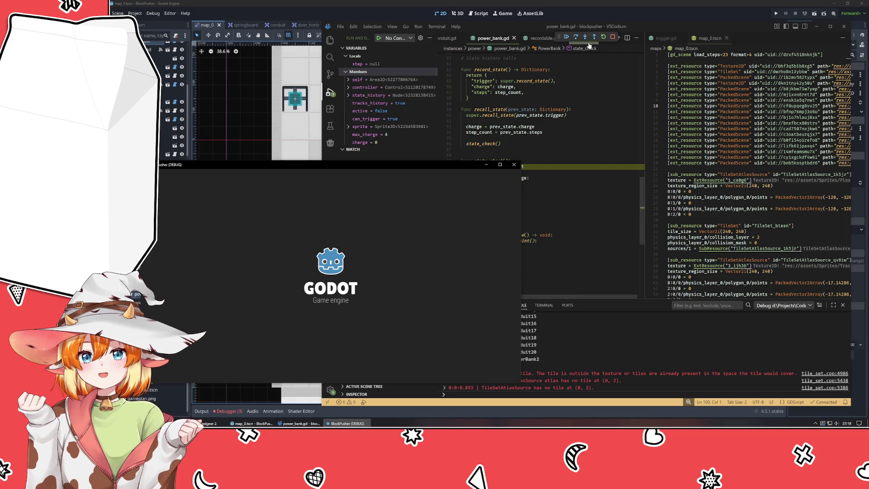
pyautogui.click(566, 40)
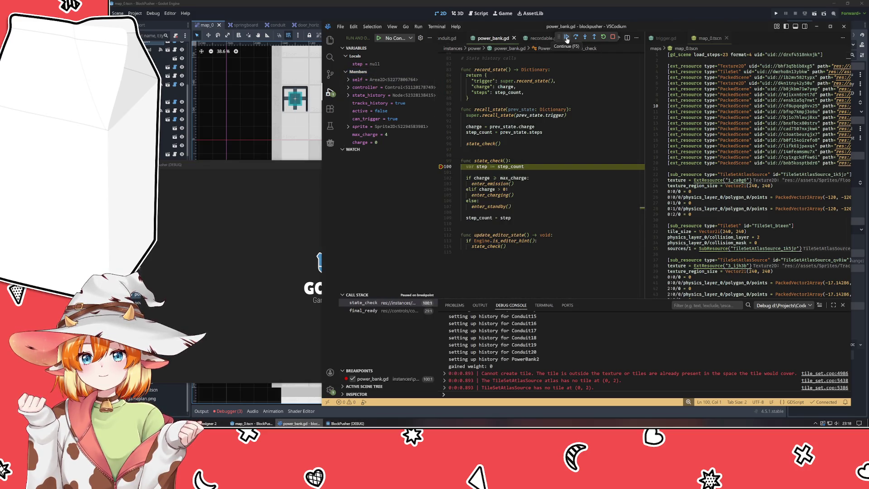
pyautogui.click(566, 40)
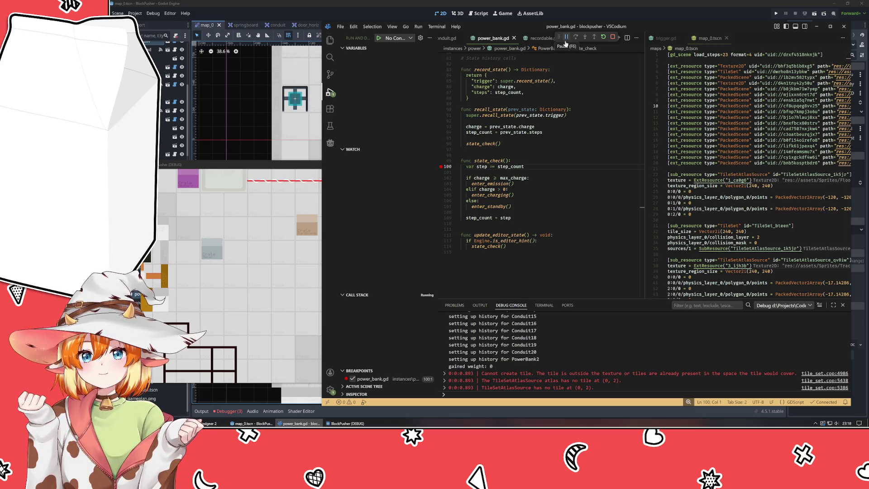
# Add 'var xyz := name' at the start of state_check and save power_bank.gd
pyautogui.scroll(1, 531, 178)
pyautogui.click(531, 178)
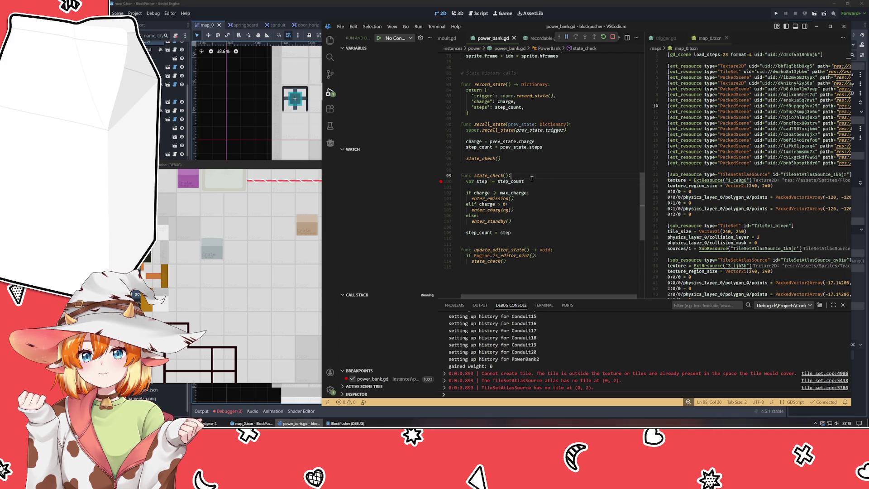
pyautogui.press('Return')
pyautogui.write('var xyz')
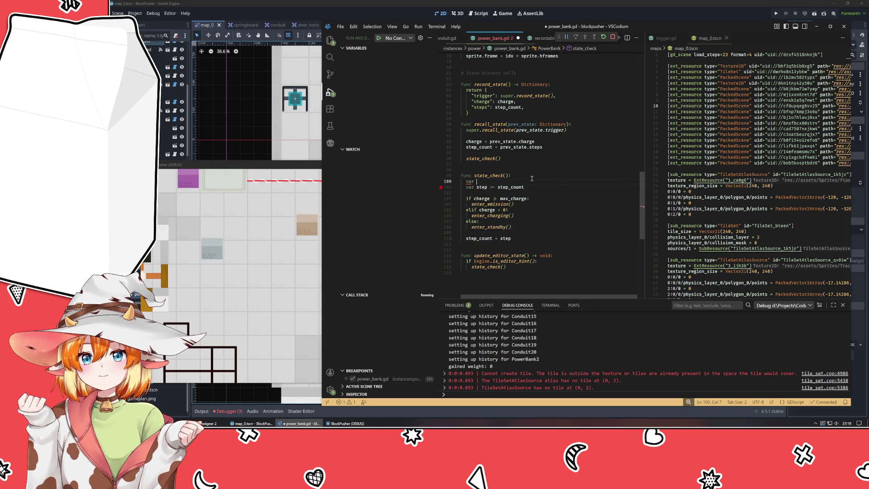
pyautogui.write(' := name')
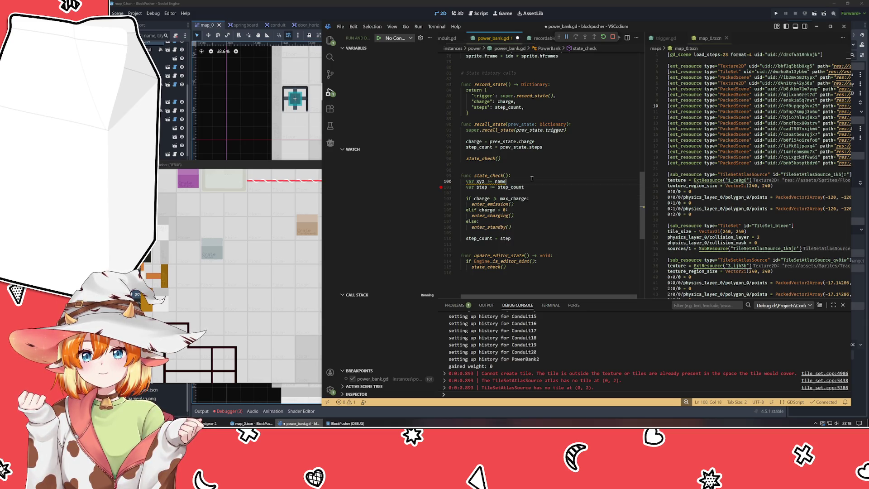
pyautogui.hotkey('ctrl', 's')
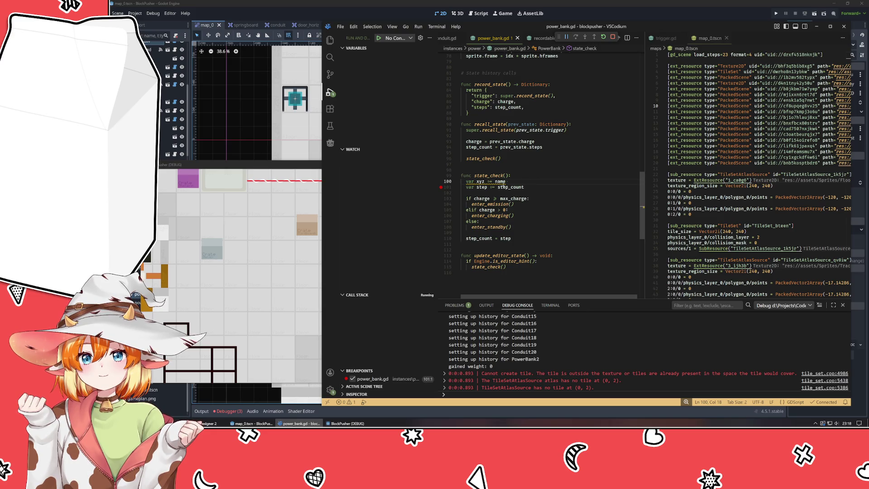
# Restart debugging, confirm xyz reads PowerBank, step over, resume, then stop the session
pyautogui.click(603, 37)
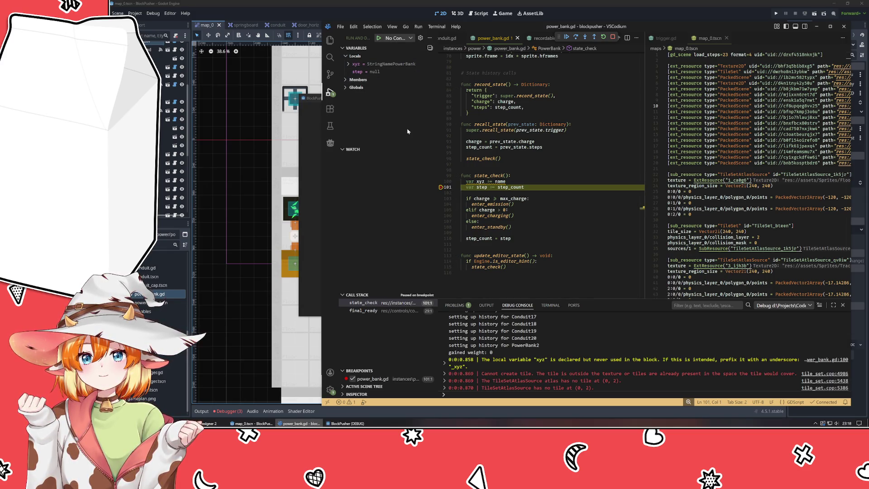
pyautogui.click(356, 64)
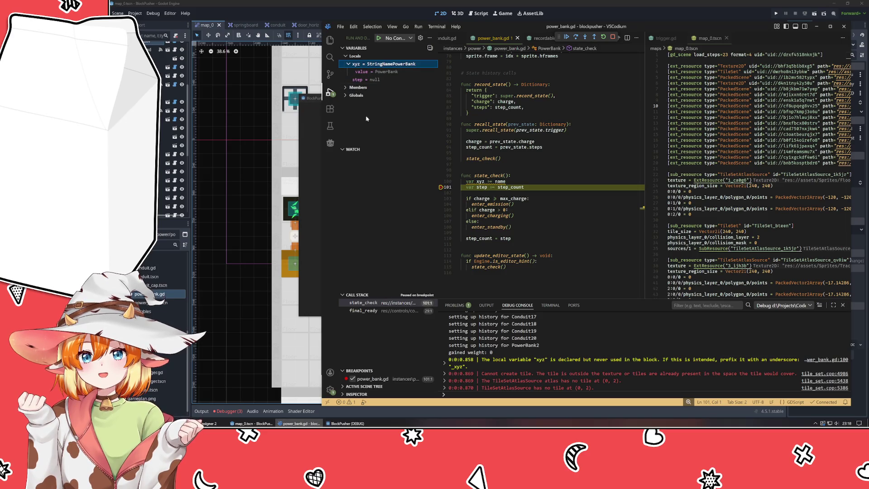
pyautogui.click(575, 38)
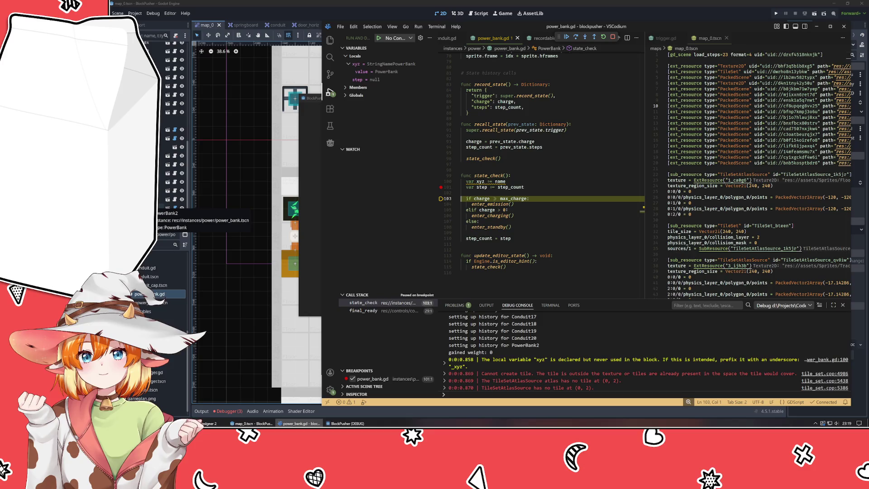
pyautogui.click(568, 37)
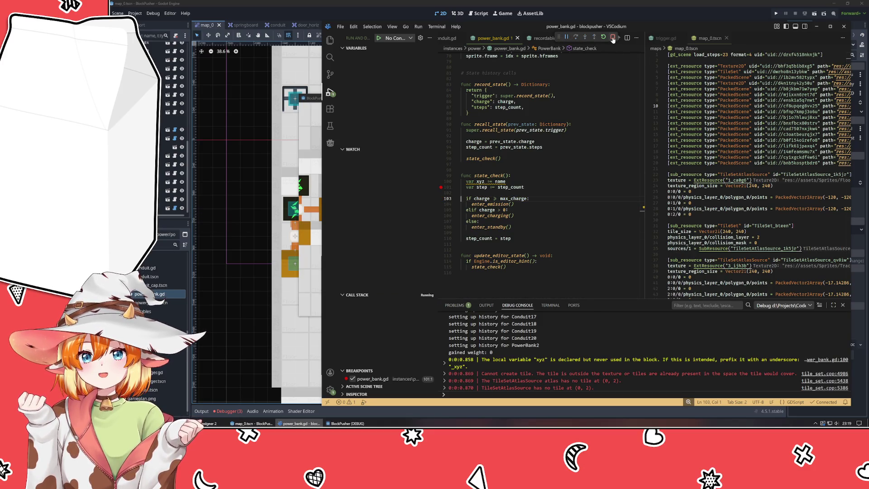
pyautogui.click(612, 38)
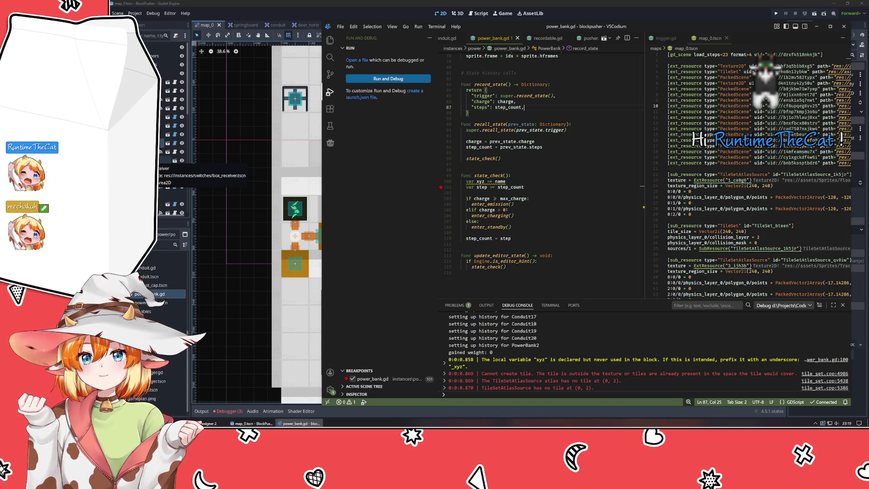
# Insert print("i am", xyz) on a new line after the step declaration and save
pyautogui.click(539, 186)
pyautogui.press('Return')
pyautogui.write('print(')
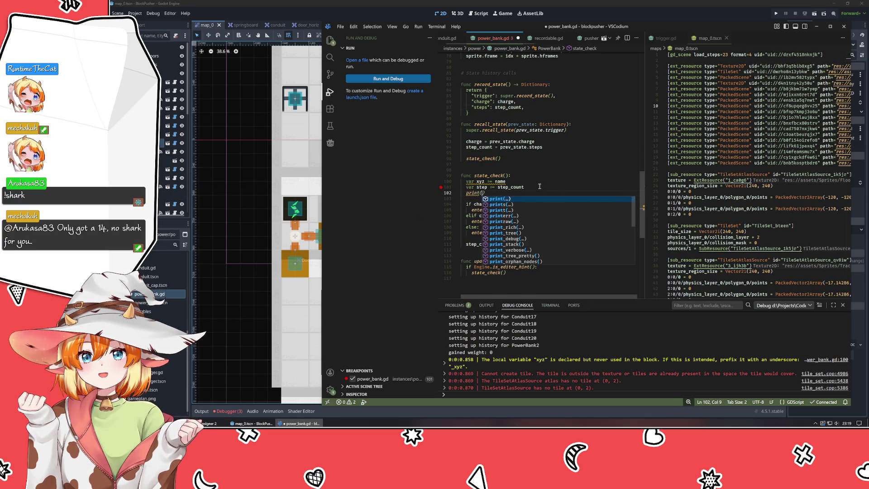
pyautogui.press('Return')
pyautogui.write('xyz')
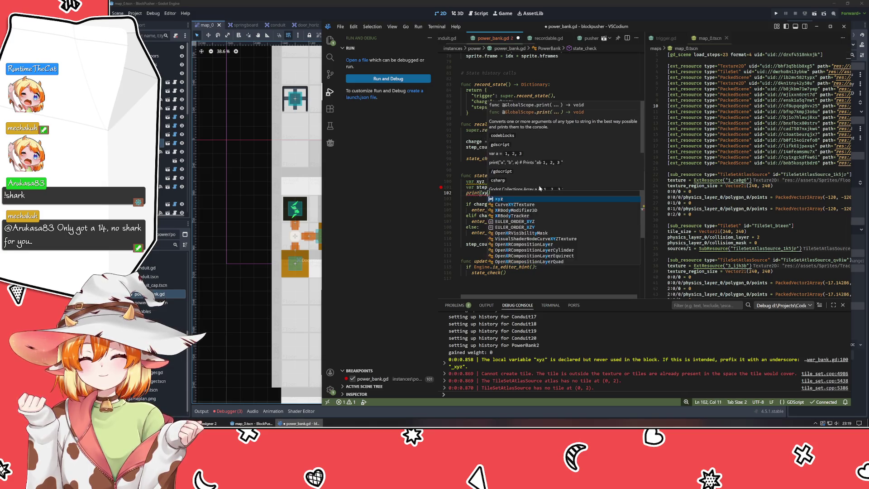
pyautogui.write('"i am",')
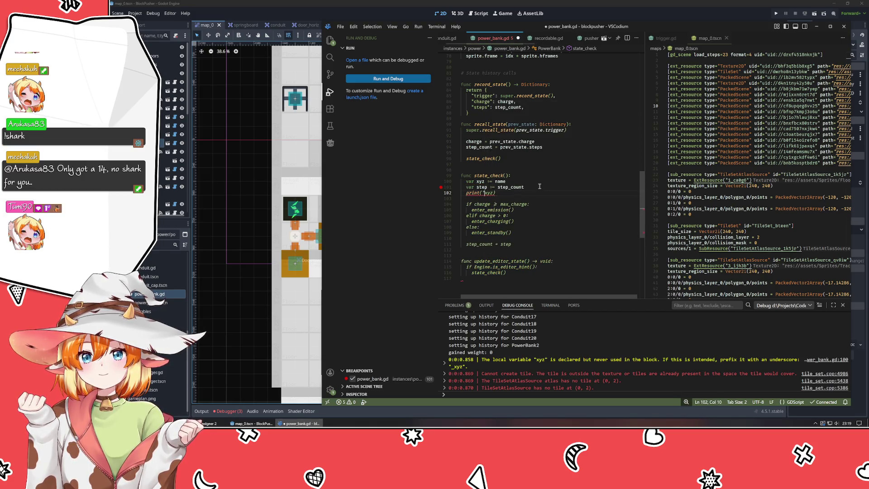
pyautogui.hotkey('ctrl', 's')
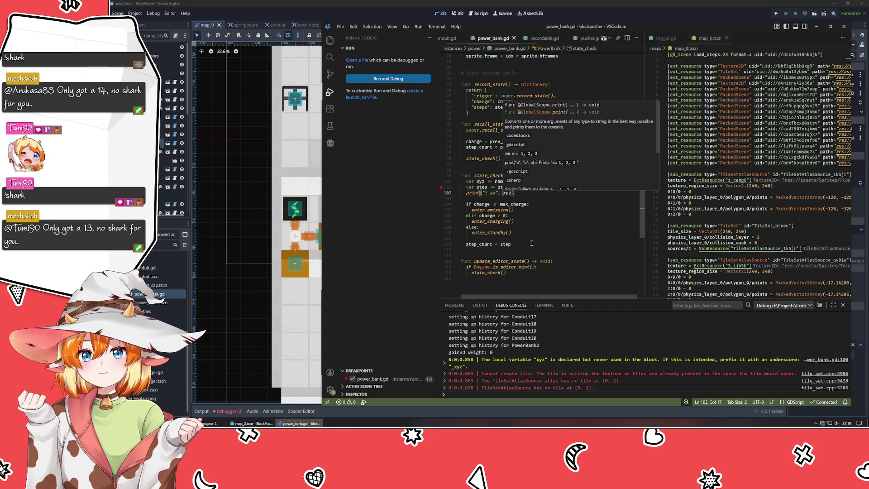
# Run the BlockPusher game from the Godot editor with F5
pyautogui.click(540, 274)
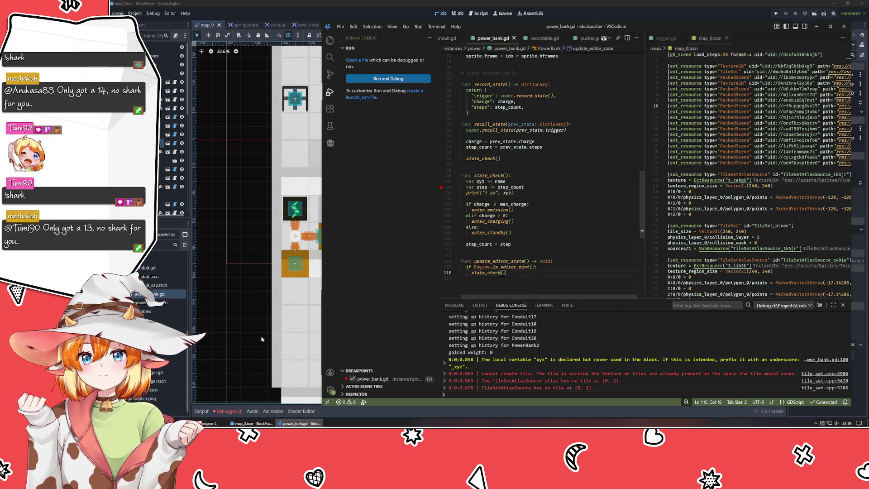
pyautogui.click(259, 336)
pyautogui.press('F5')
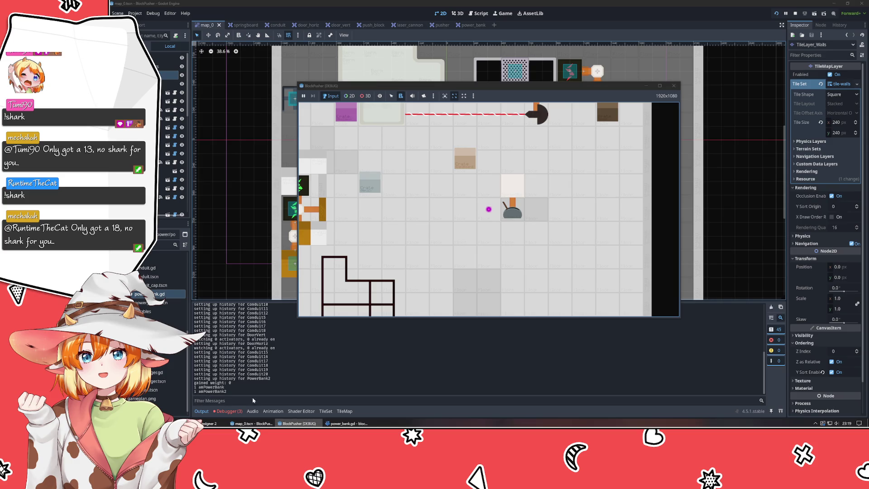
# Close the game, add a space after "i am" in the print, and start debugging again
pyautogui.click(674, 86)
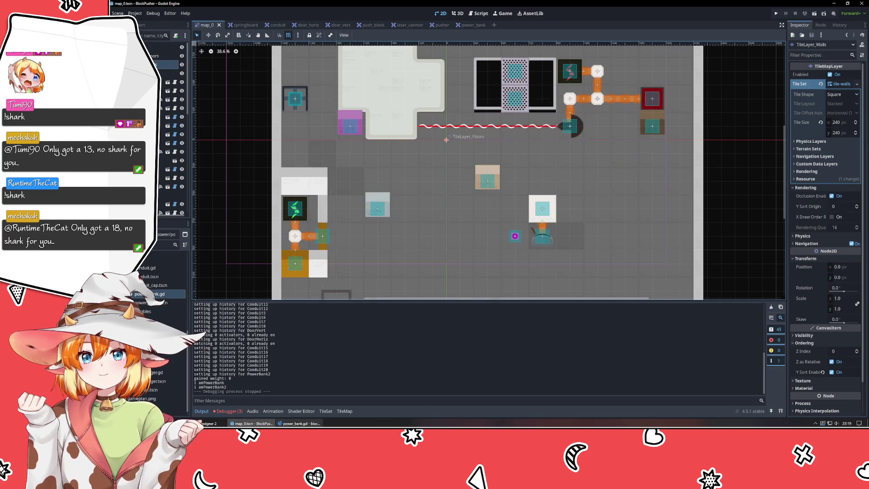
pyautogui.hotkey('alt', 'Tab')
pyautogui.click(493, 193)
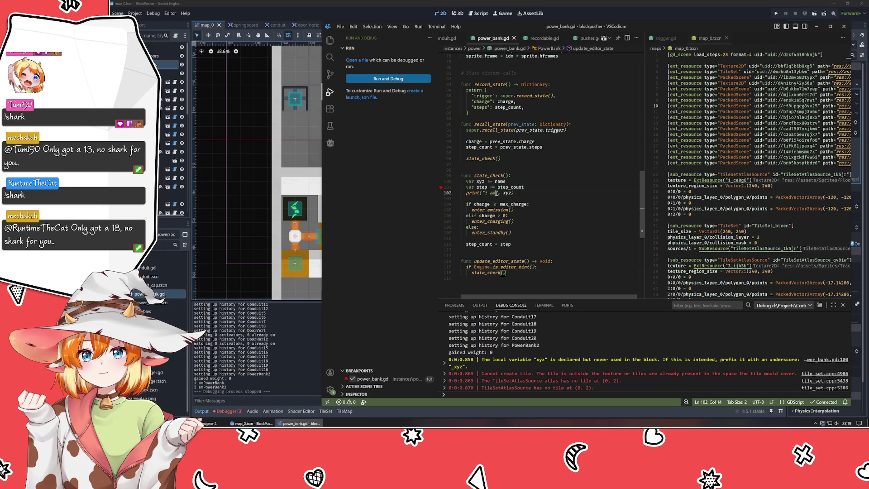
pyautogui.click(687, 89)
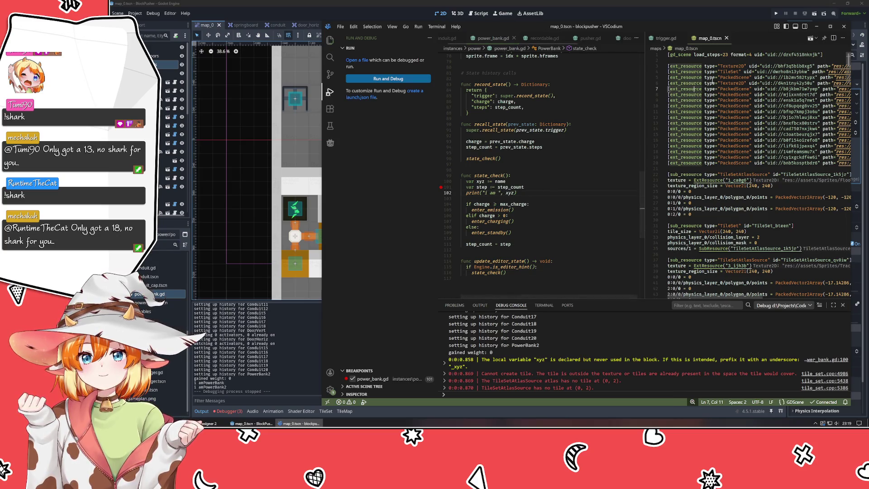
pyautogui.click(810, 39)
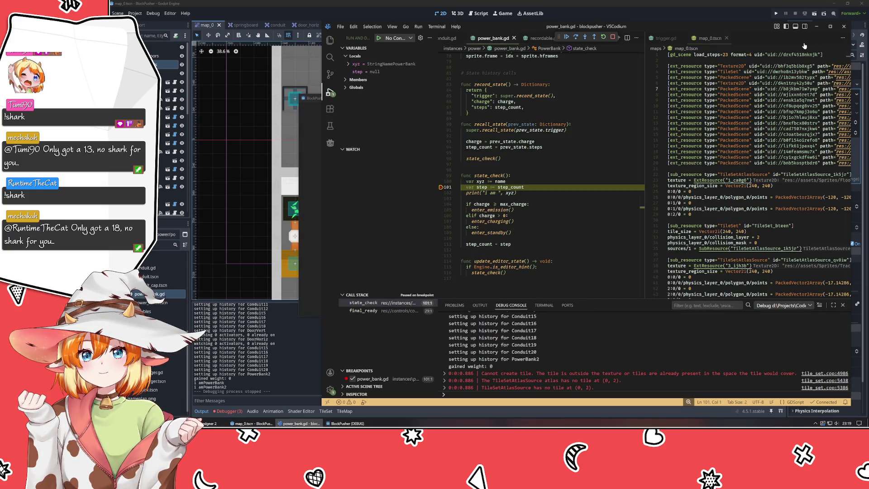
pyautogui.scroll(-10, 746, 127)
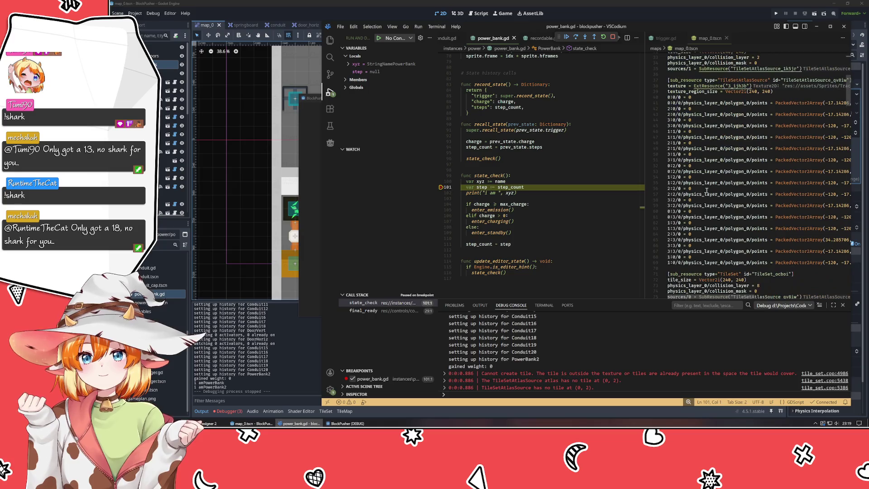
pyautogui.scroll(-7, 720, 192)
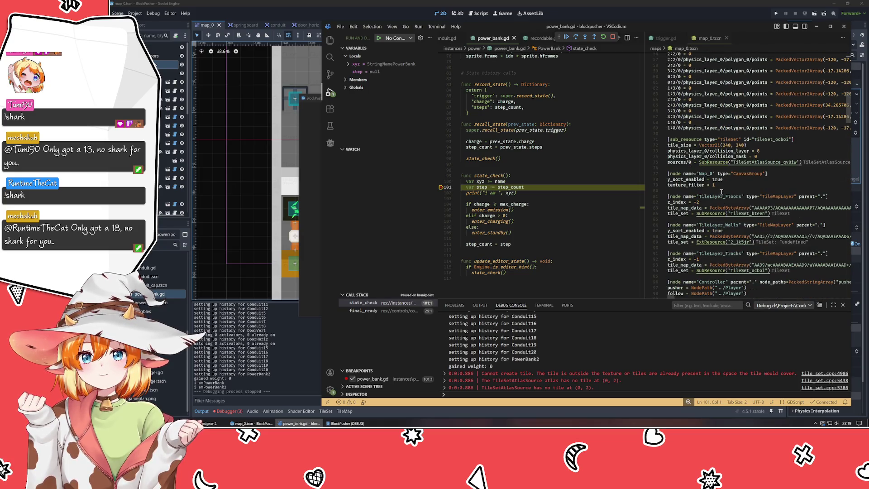
pyautogui.scroll(-8, 719, 191)
pyautogui.scroll(-9, 721, 192)
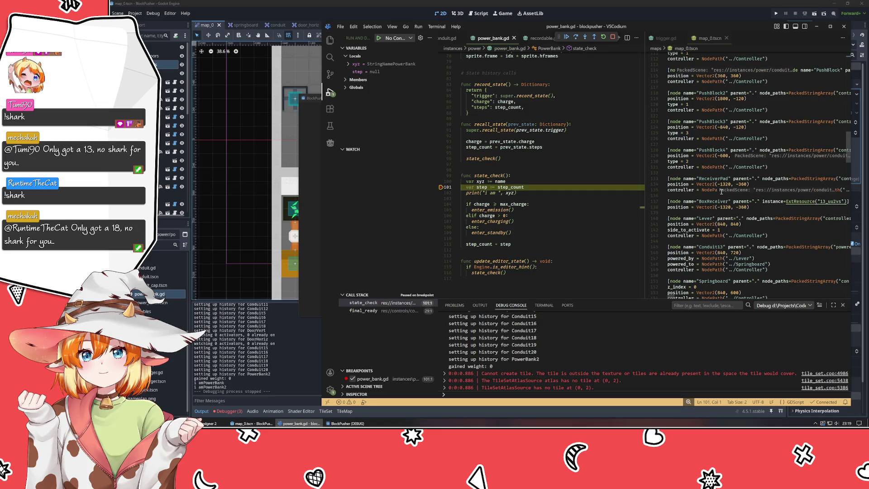
pyautogui.scroll(-7, 722, 192)
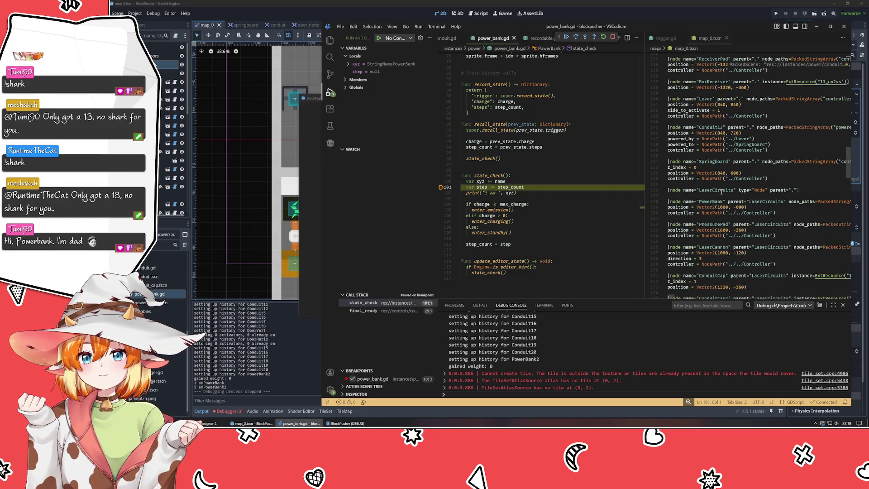
pyautogui.scroll(-20, 721, 192)
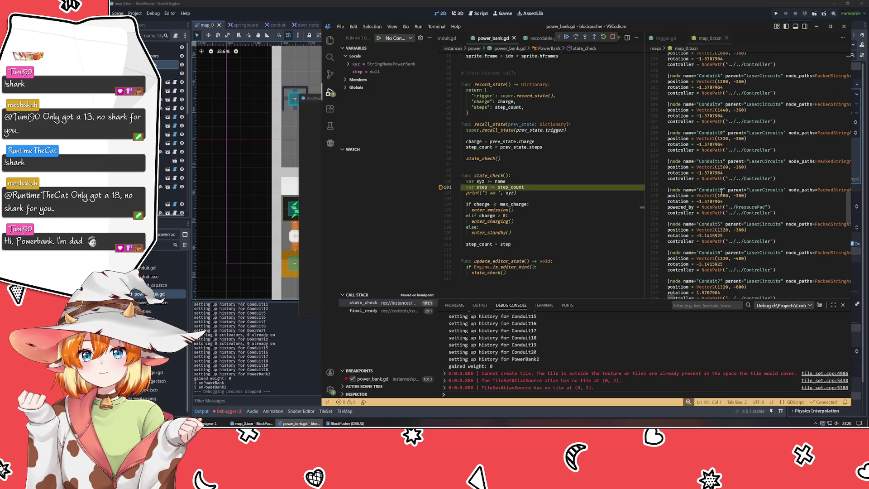
pyautogui.scroll(-7, 721, 192)
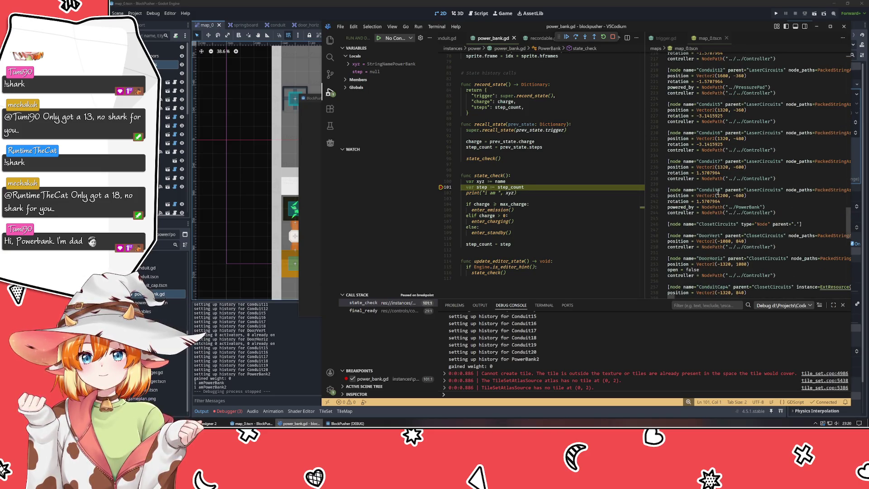
pyautogui.scroll(-3, 718, 192)
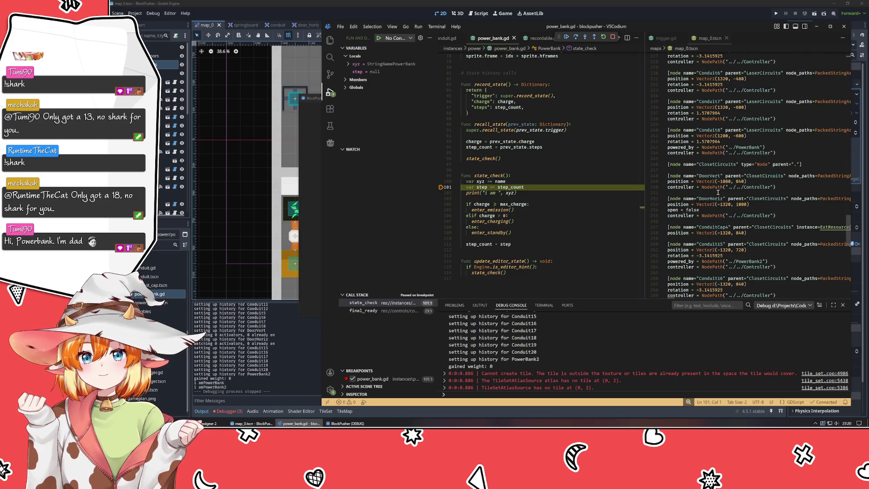
pyautogui.scroll(19, 717, 192)
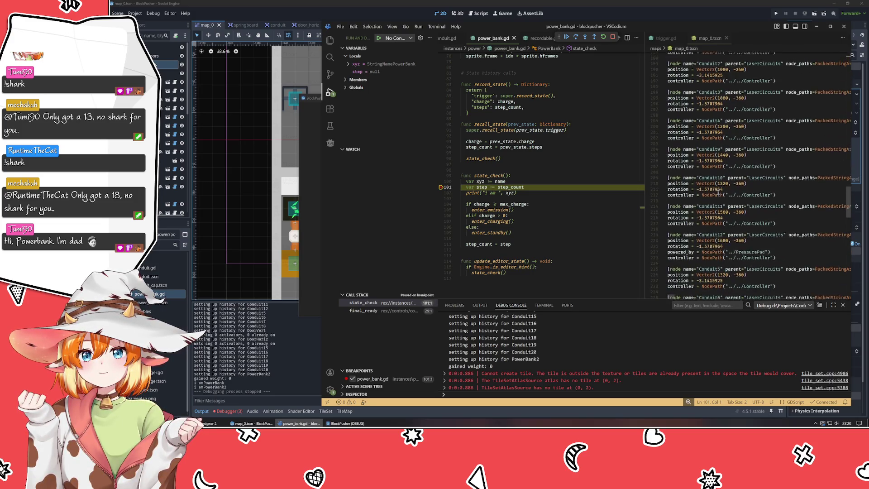
pyautogui.scroll(6, 706, 135)
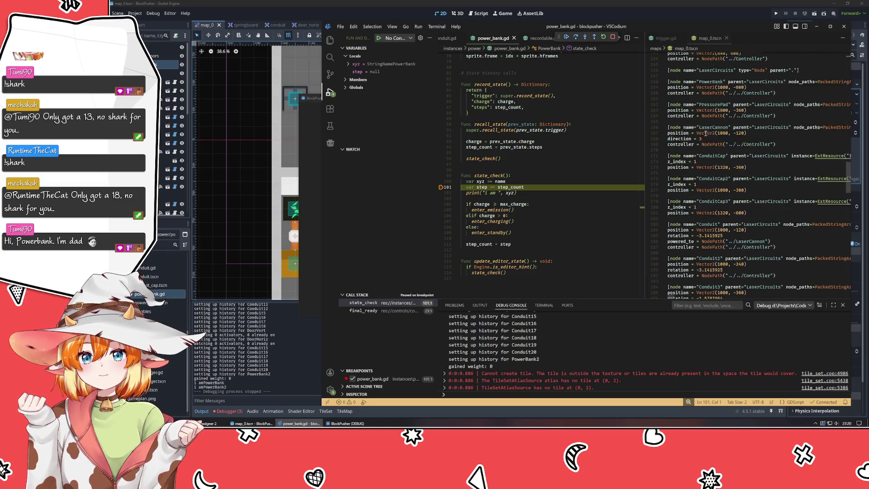
pyautogui.scroll(2, 713, 125)
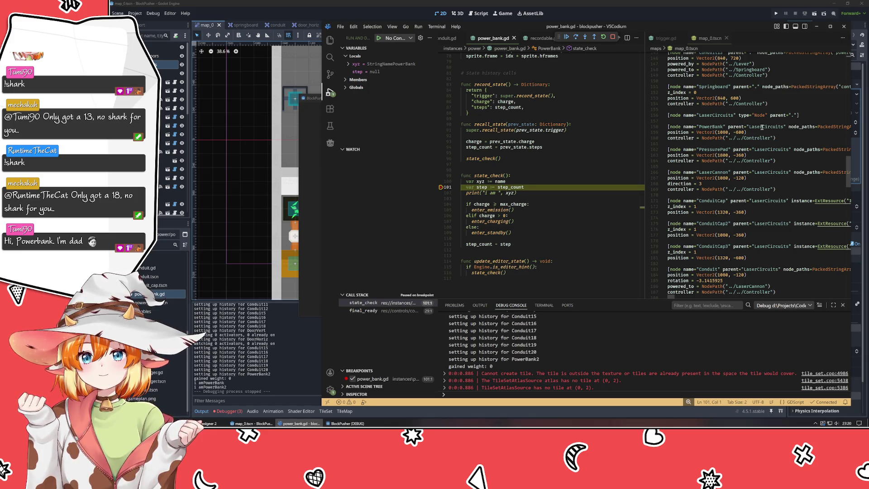
pyautogui.scroll(2, 727, 233)
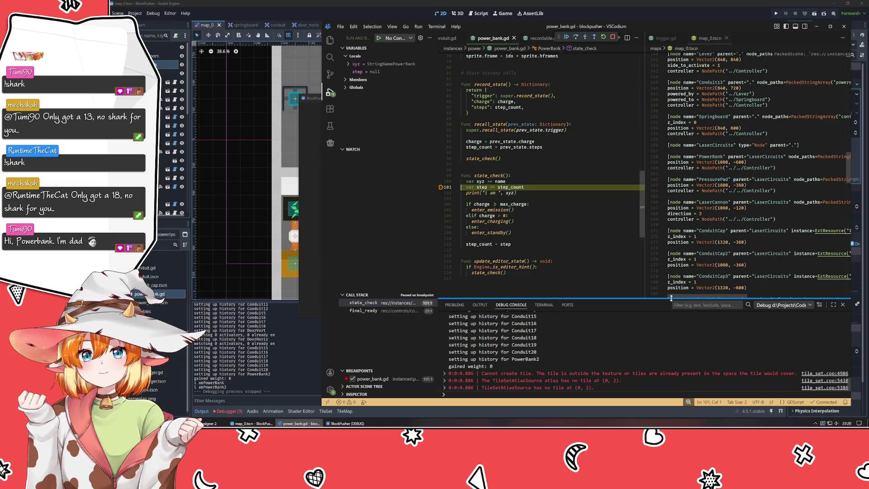
pyautogui.moveTo(671, 298)
pyautogui.mouseDown()
pyautogui.moveTo(742, 298)
pyautogui.moveTo(671, 299)
pyautogui.mouseUp()
pyautogui.scroll(3, 700, 180)
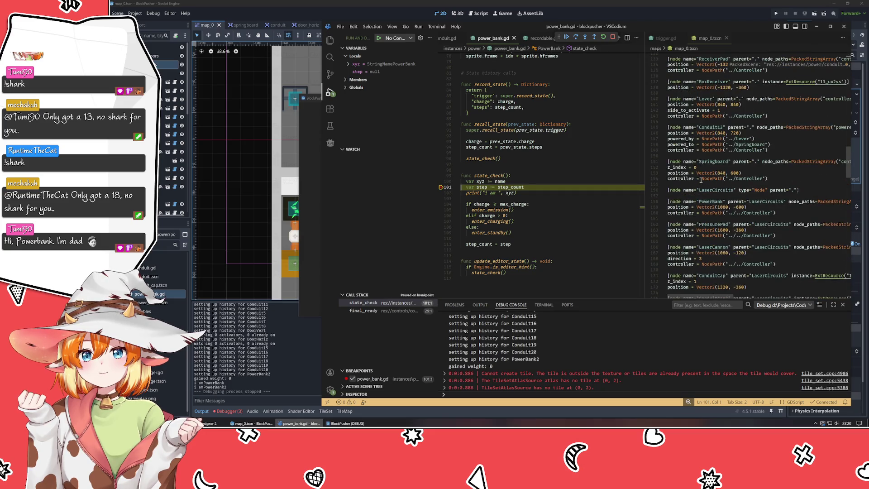
pyautogui.scroll(-20, 700, 180)
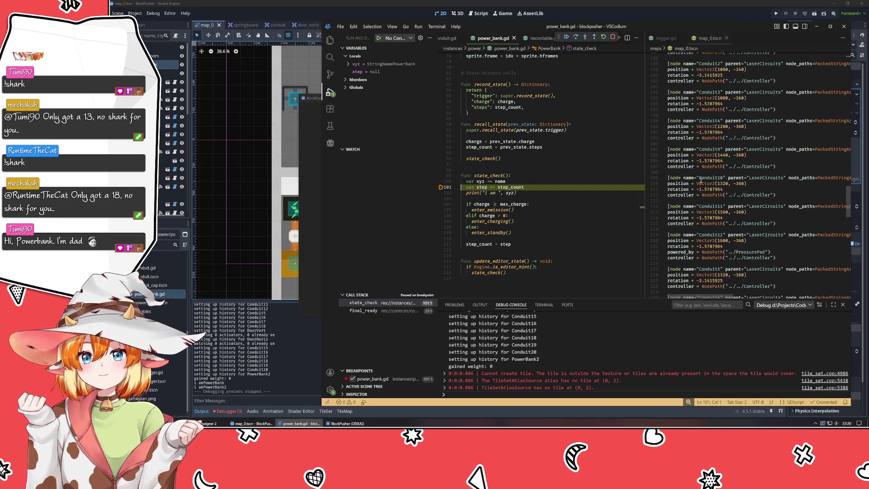
pyautogui.scroll(-14, 724, 180)
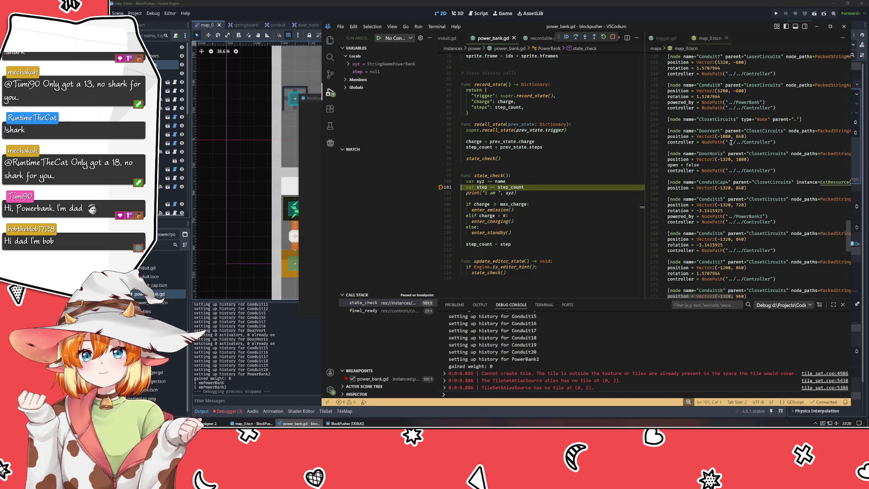
pyautogui.scroll(-5, 724, 181)
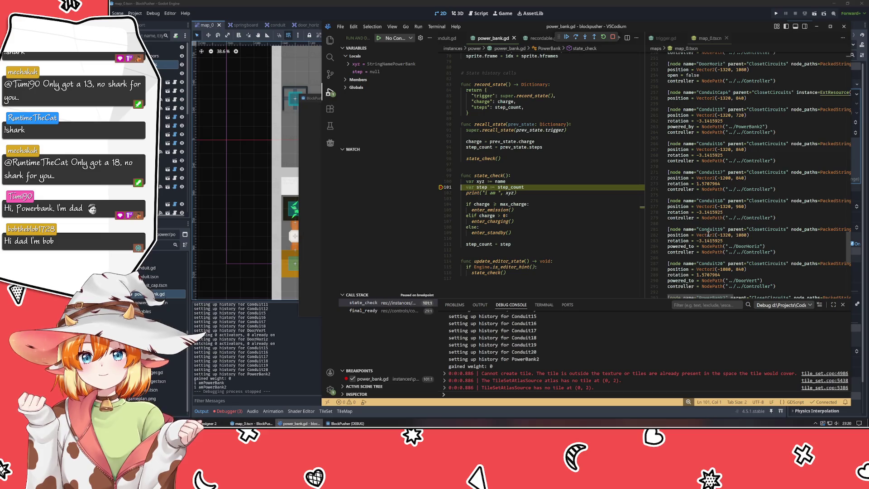
pyautogui.scroll(-7, 708, 233)
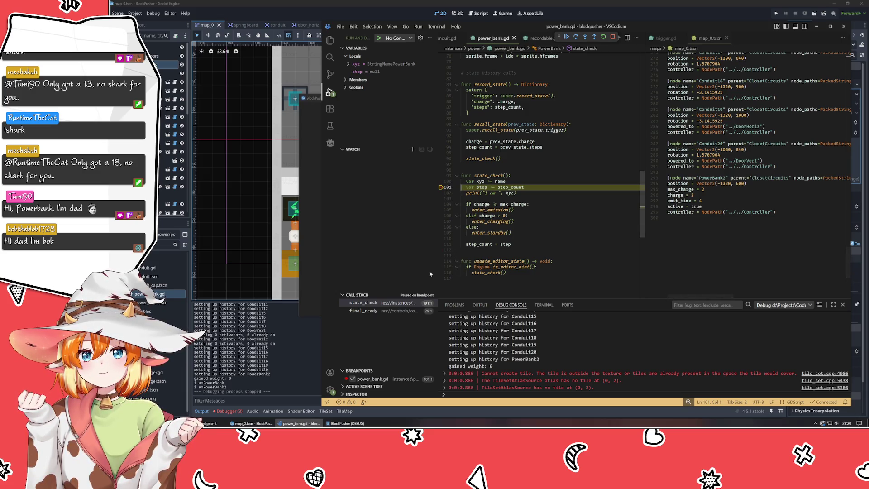
# Step over the print lines until 'i am PowerBank' and 'i am PowerBank2' both appear
pyautogui.click(507, 199)
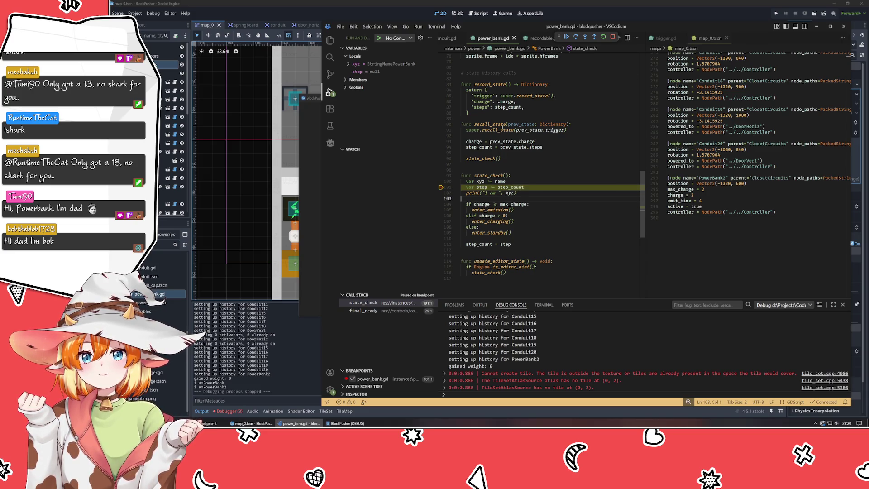
pyautogui.click(576, 37)
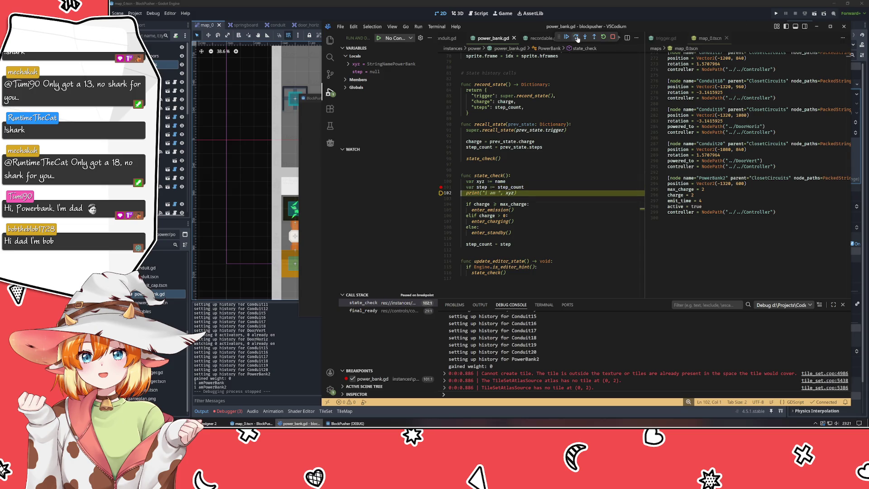
pyautogui.click(577, 38)
pyautogui.click(577, 37)
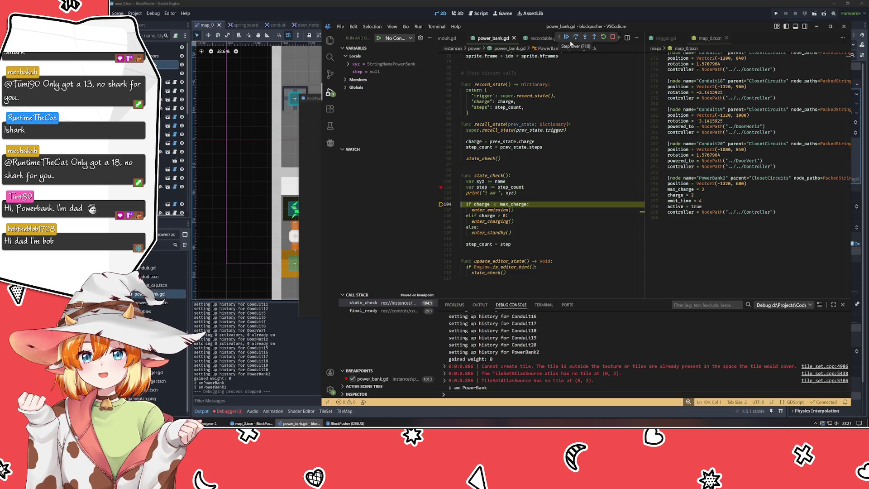
pyautogui.click(575, 38)
pyautogui.click(575, 38)
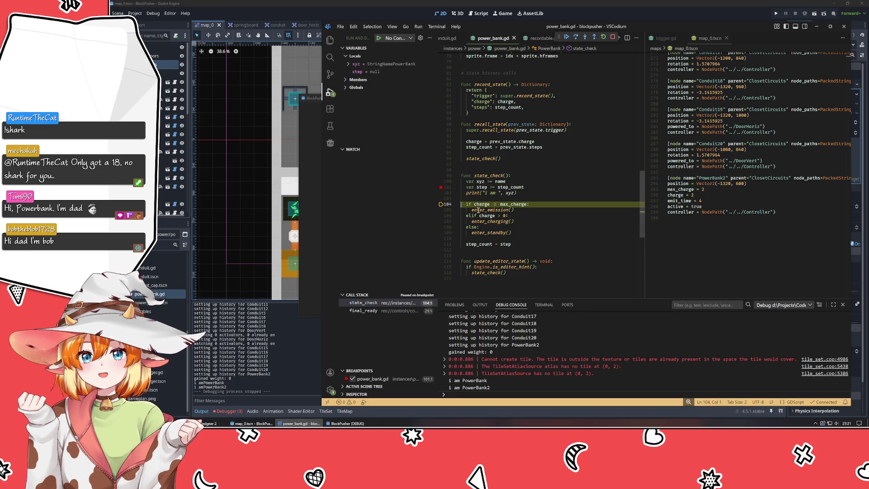
# Check charge and max_charge, step to enter_emission on line 105, and expand Members
pyautogui.moveTo(478, 205)
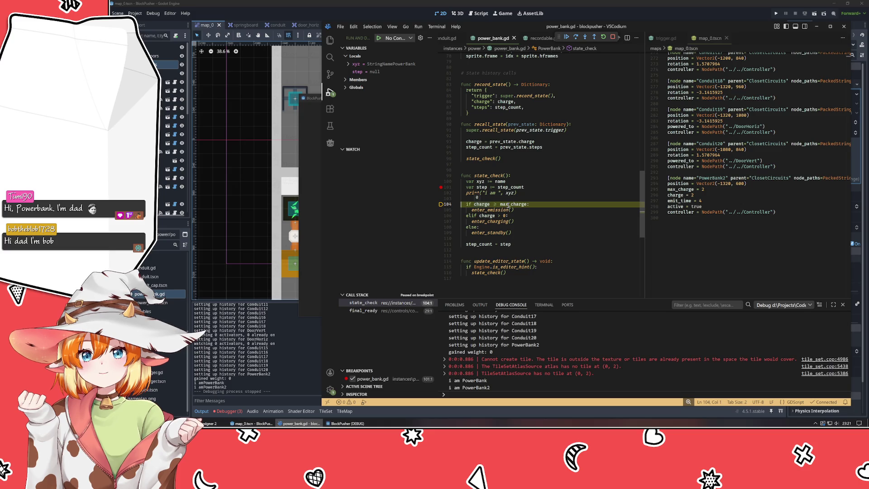
pyautogui.moveTo(509, 205)
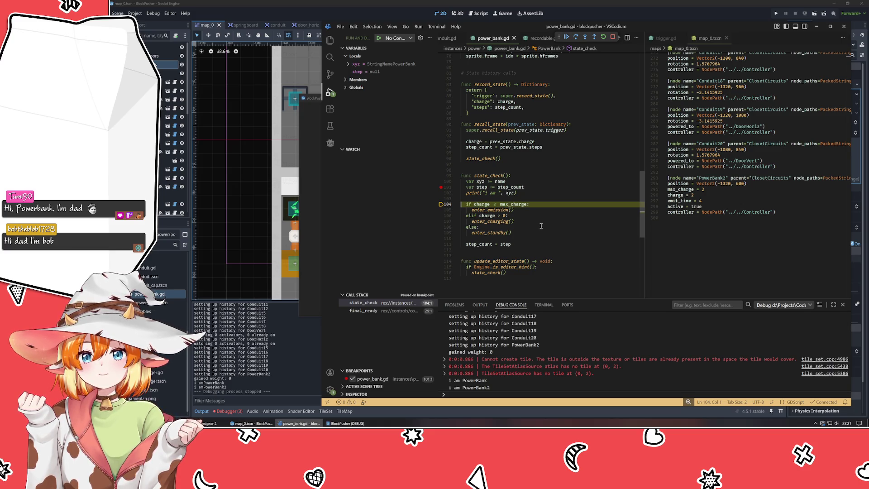
pyautogui.click(575, 38)
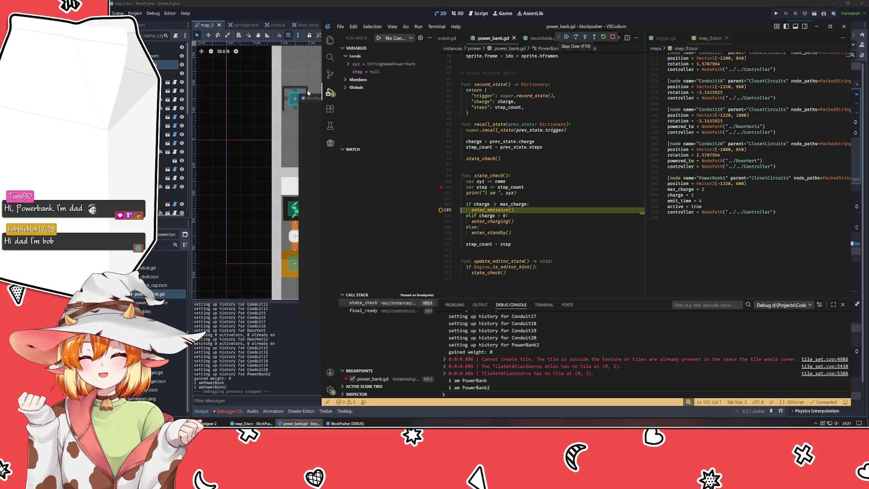
pyautogui.click(358, 79)
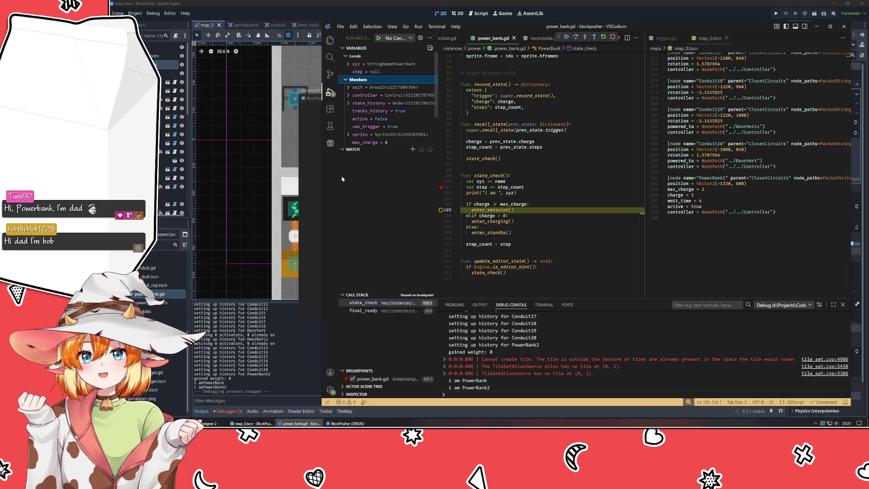
# Expand the Watch section and glance at the debug configuration list
pyautogui.click(364, 150)
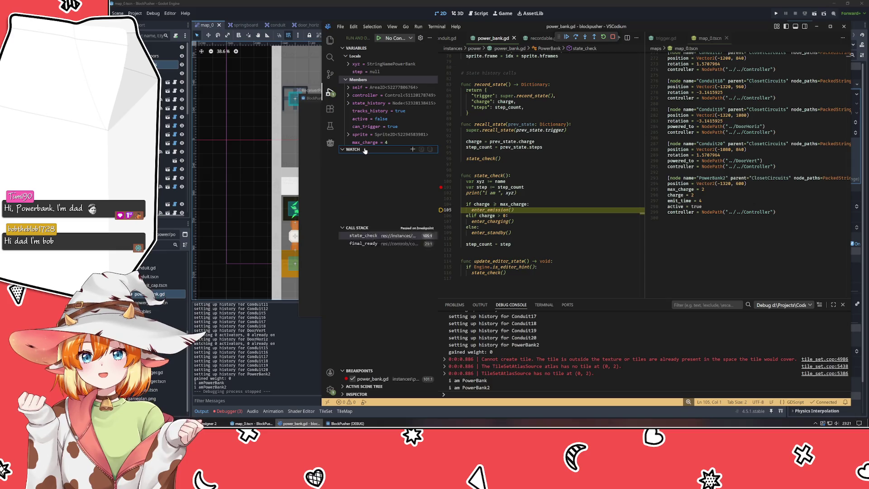
pyautogui.click(410, 39)
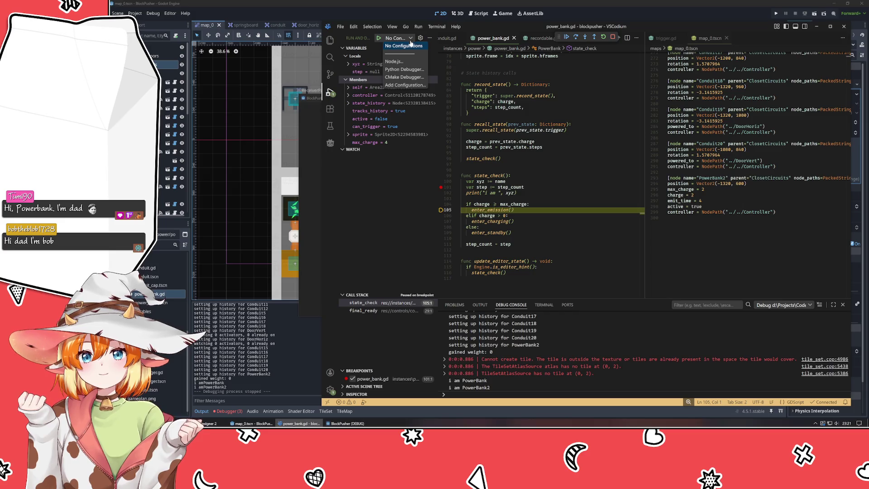
pyautogui.click(375, 236)
pyautogui.click(376, 236)
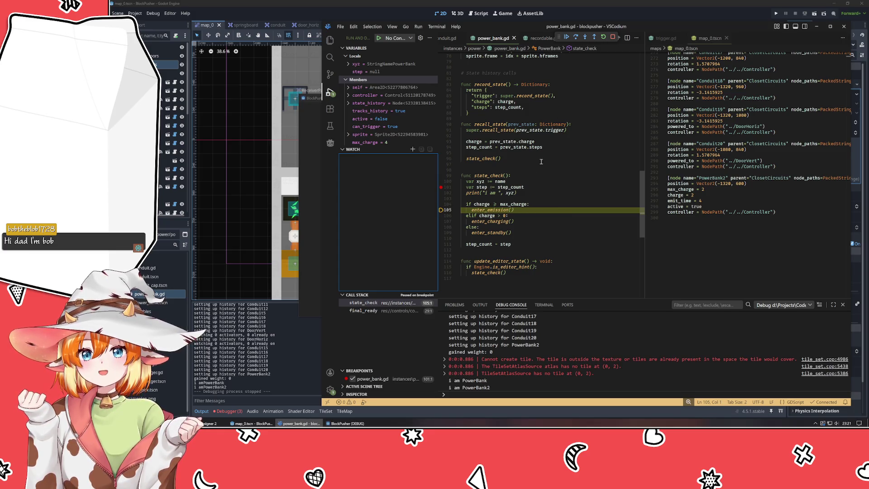
# Step into enter_emission and trigger.gd's activate, step back out to line 72, then resume
pyautogui.click(584, 37)
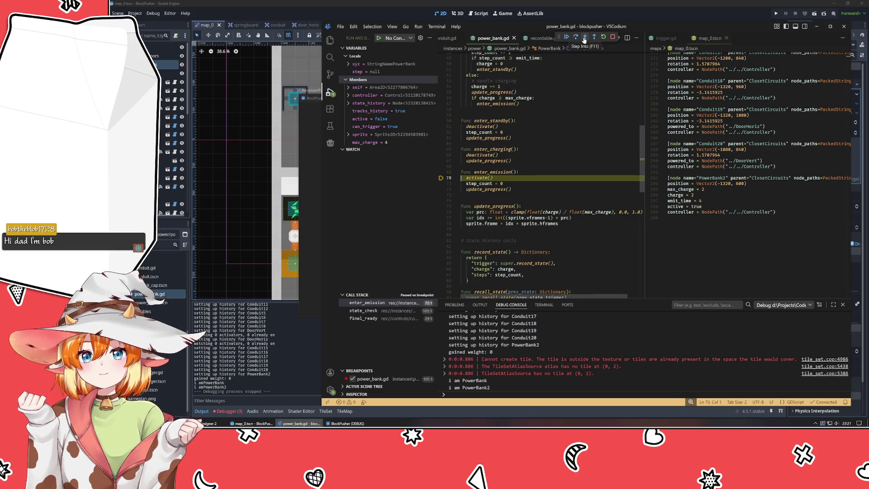
pyautogui.click(585, 38)
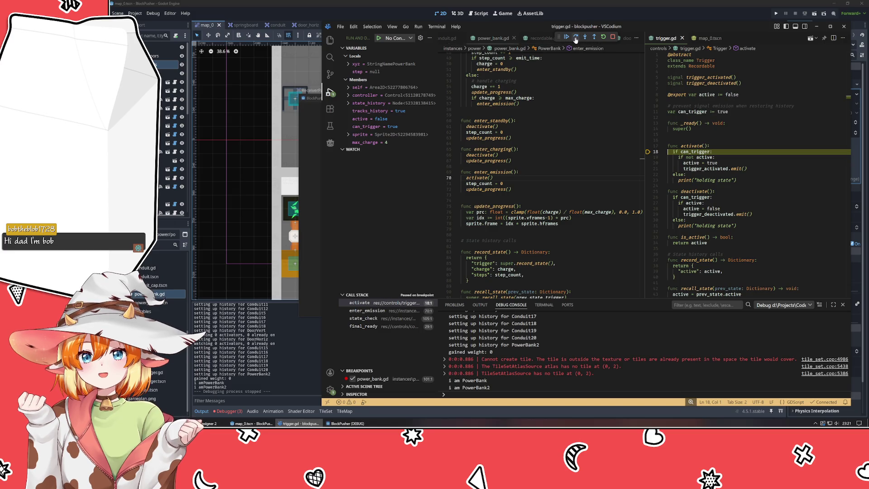
pyautogui.click(575, 38)
pyautogui.click(576, 38)
pyautogui.click(576, 38)
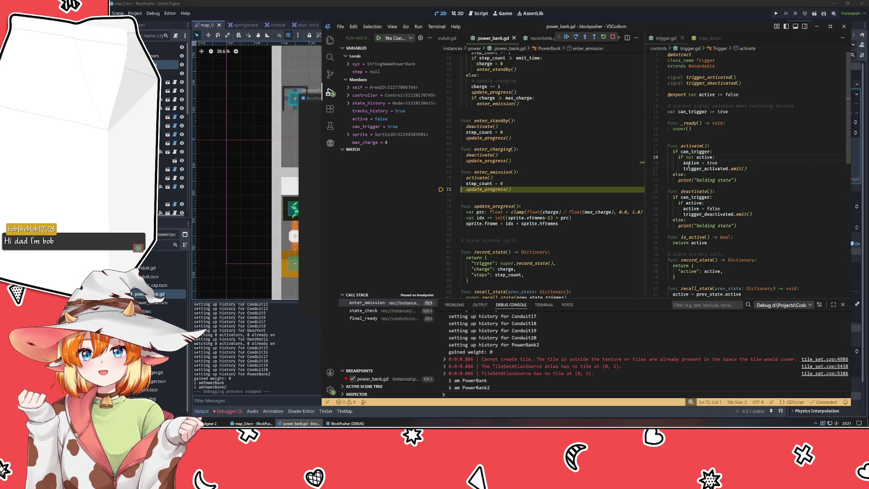
pyautogui.click(565, 38)
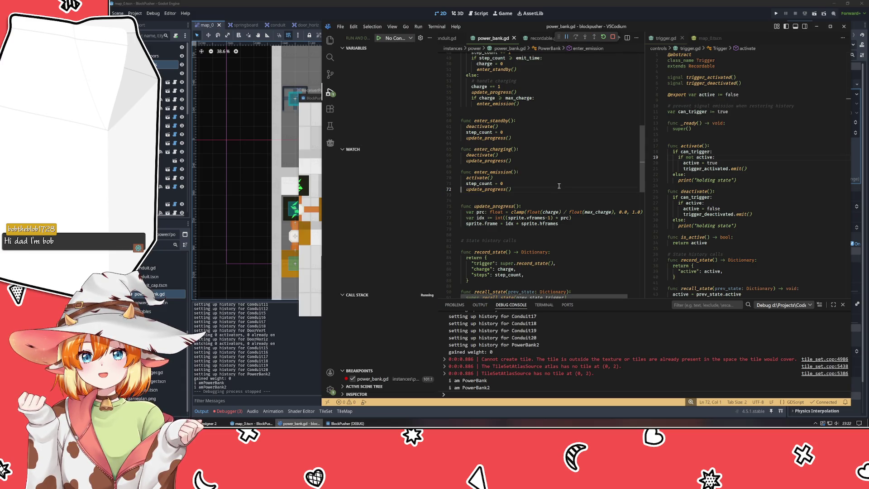
# Stop the running debug session and adjust the side panel width
pyautogui.scroll(15, 558, 186)
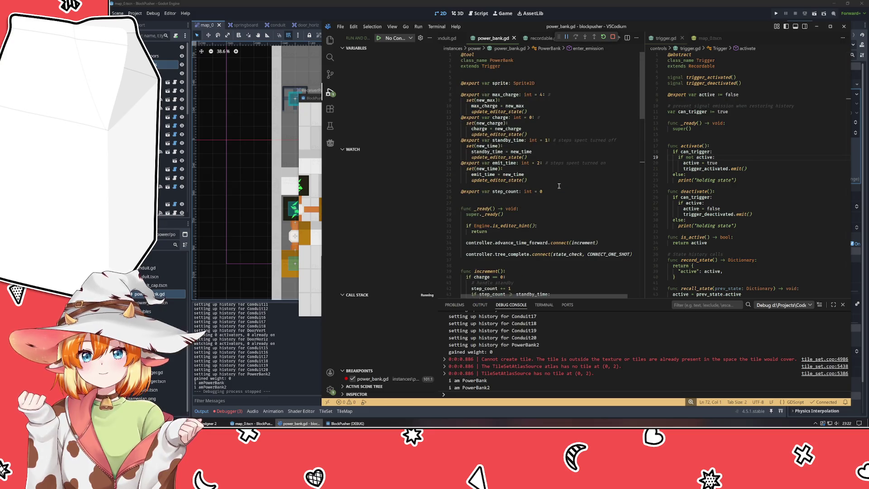
pyautogui.click(613, 37)
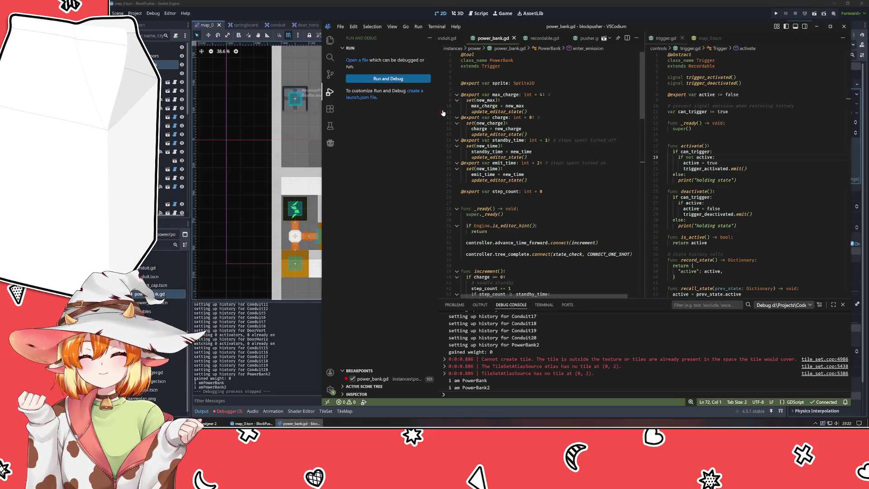
pyautogui.moveTo(437, 113)
pyautogui.mouseDown()
pyautogui.moveTo(370, 123)
pyautogui.moveTo(421, 120)
pyautogui.mouseUp()
pyautogui.click(526, 151)
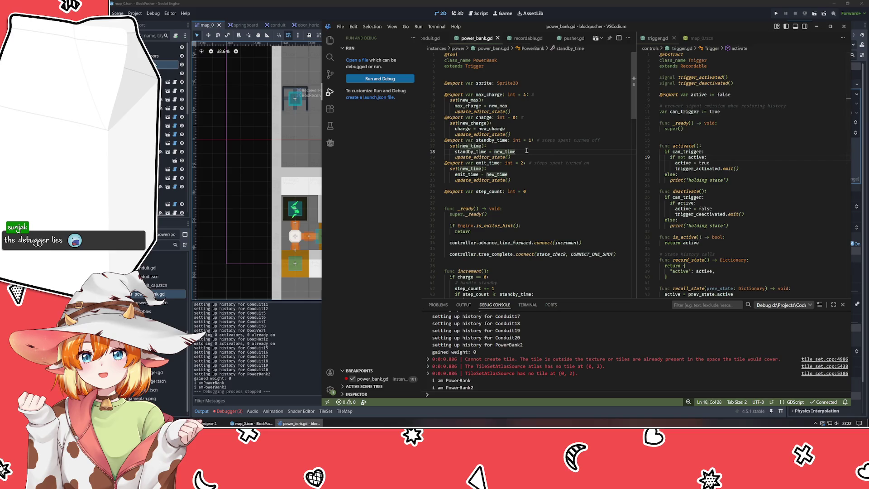
# Create a launch.json using the GDScript Godot debugger and save it
pyautogui.click(376, 97)
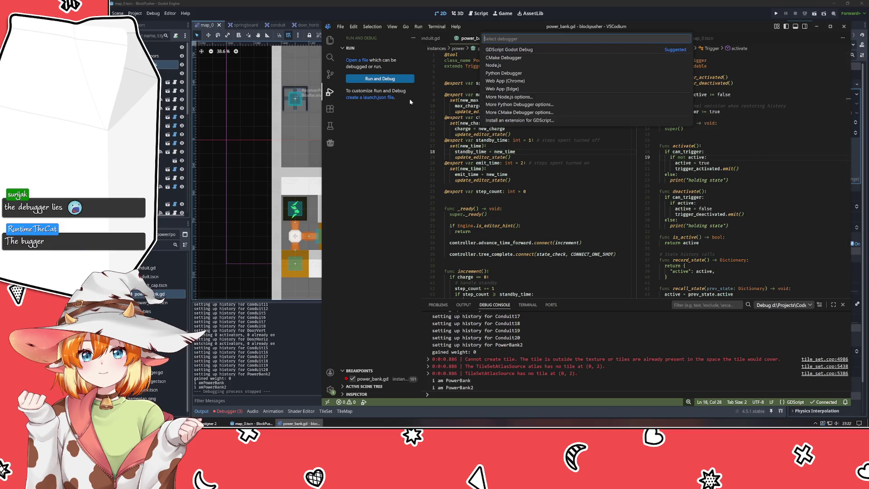
pyautogui.click(505, 54)
pyautogui.click(523, 227)
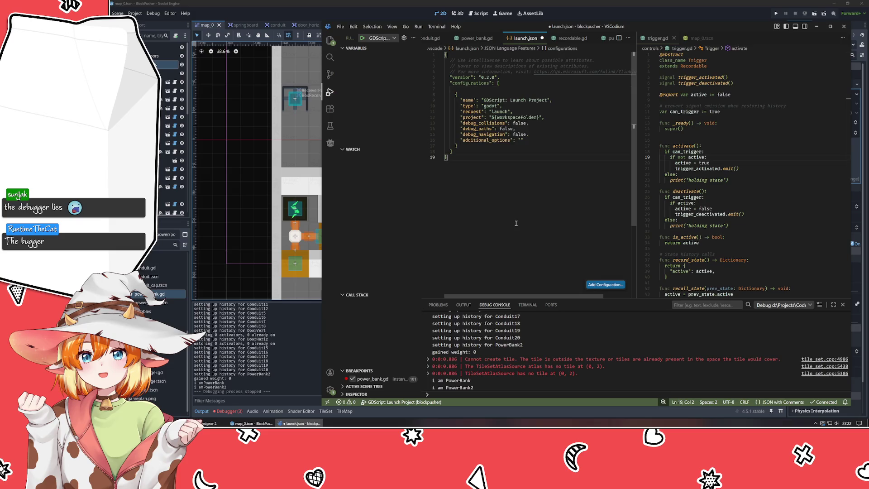
pyautogui.hotkey('ctrl', 's')
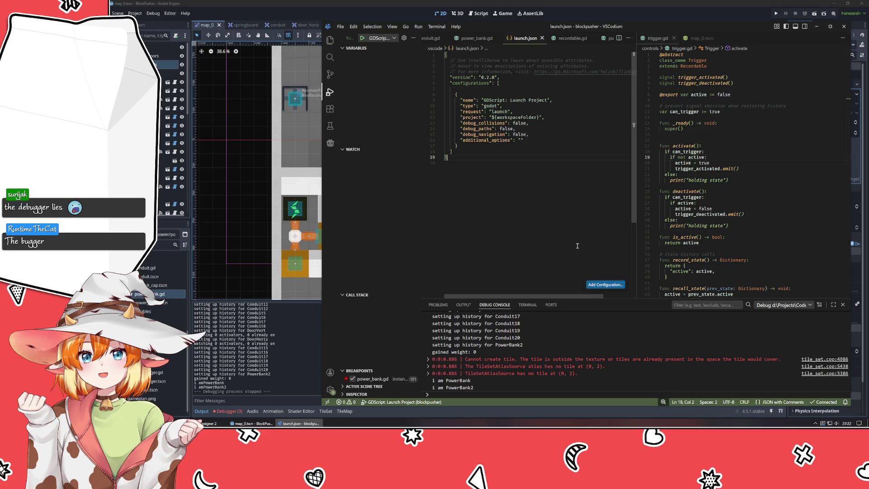
pyautogui.click(542, 38)
pyautogui.click(329, 108)
pyautogui.click(330, 91)
# Debug with 'GDScript: Launch Project' and step from line 101 to enter_emission on line 105
pyautogui.click(379, 39)
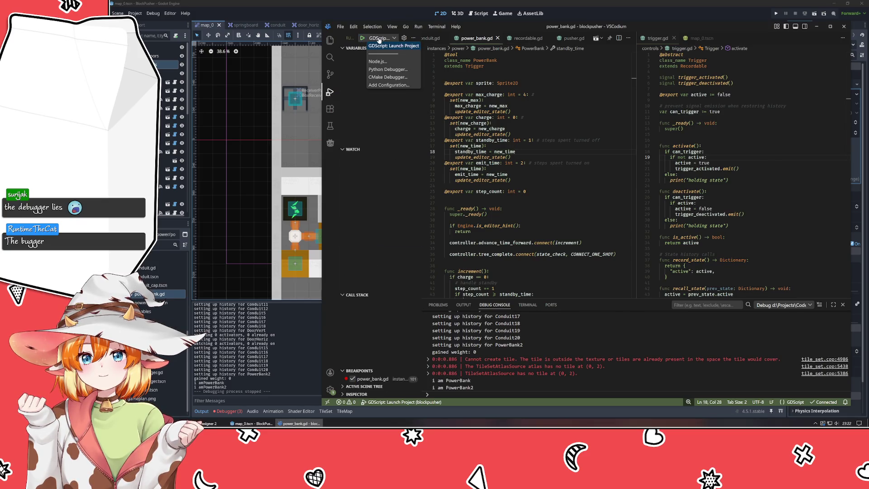
pyautogui.click(380, 46)
pyautogui.press('F5')
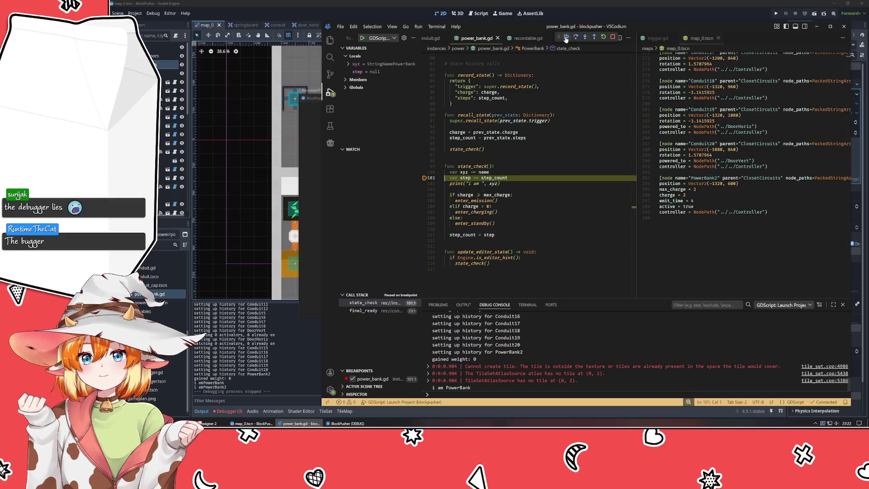
pyautogui.click(370, 81)
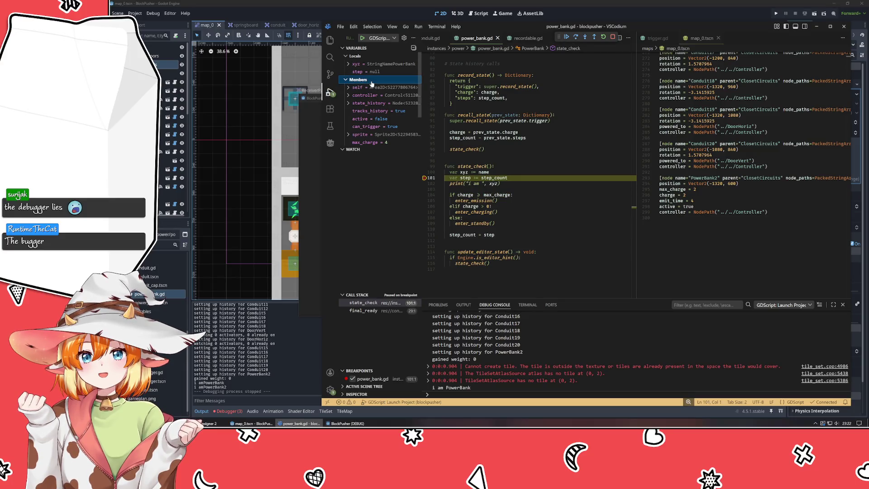
pyautogui.click(370, 80)
pyautogui.click(576, 37)
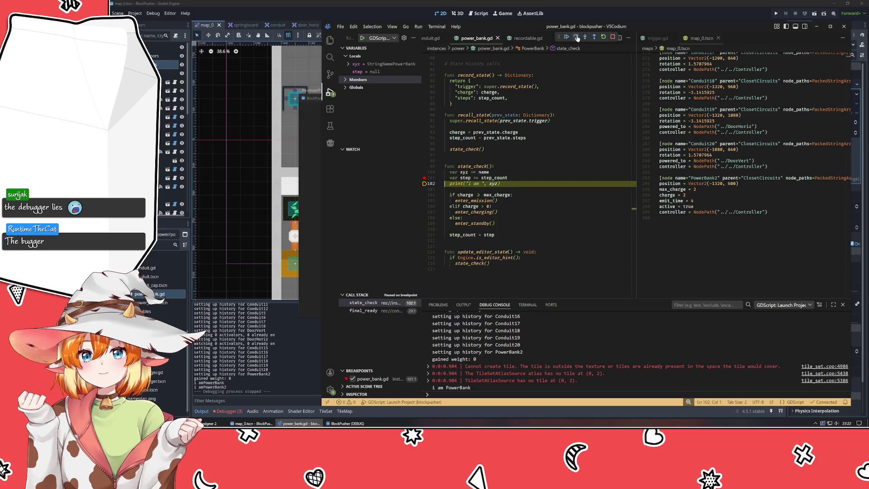
pyautogui.click(576, 37)
pyautogui.click(576, 37)
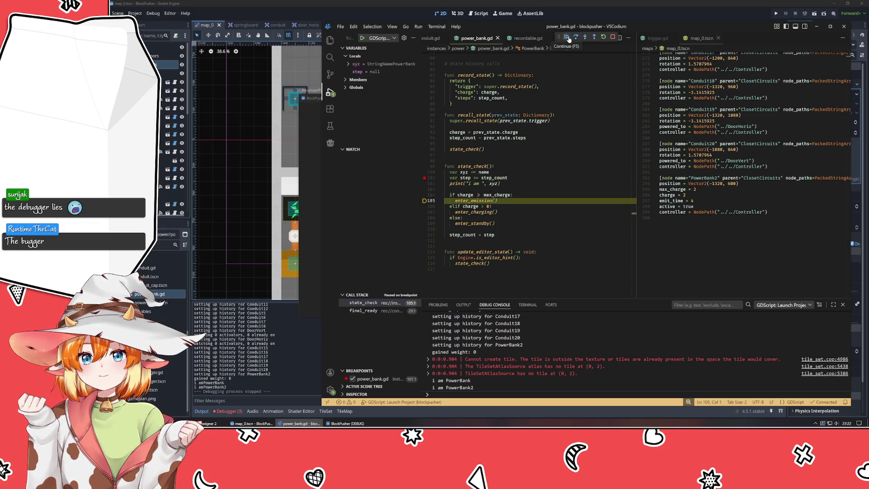
# Stop debugging, remove the line-101 breakpoint, and place the cursor at the end of line 102
pyautogui.click(612, 38)
pyautogui.click(424, 177)
pyautogui.click(510, 185)
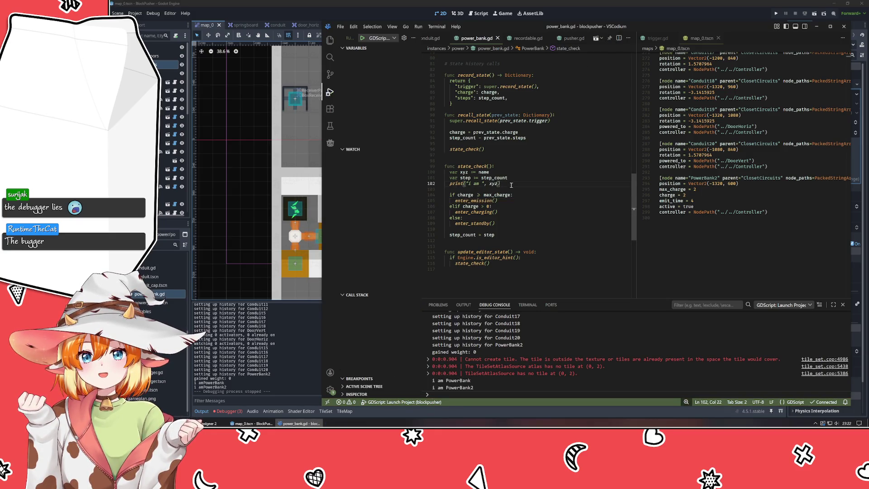
# Show trigger.gd in the right pane and highlight every use of 'active' in its activate function
pyautogui.scroll(3, 724, 136)
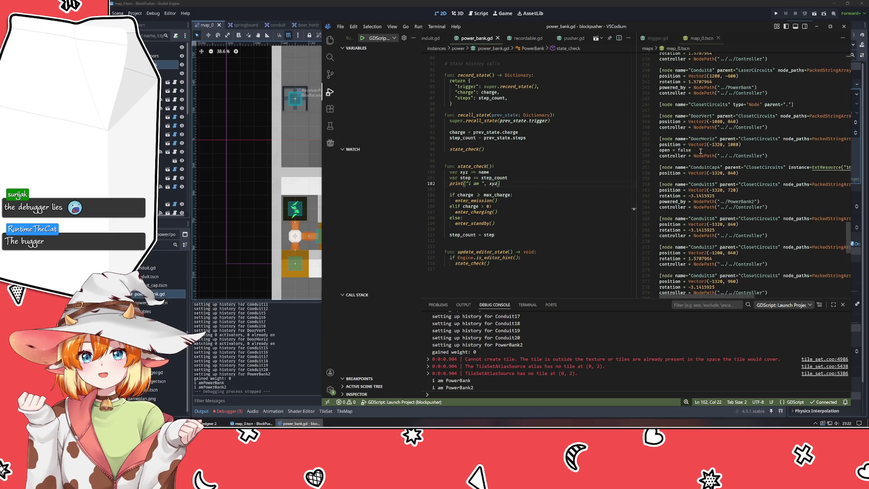
pyautogui.click(655, 38)
pyautogui.click(718, 146)
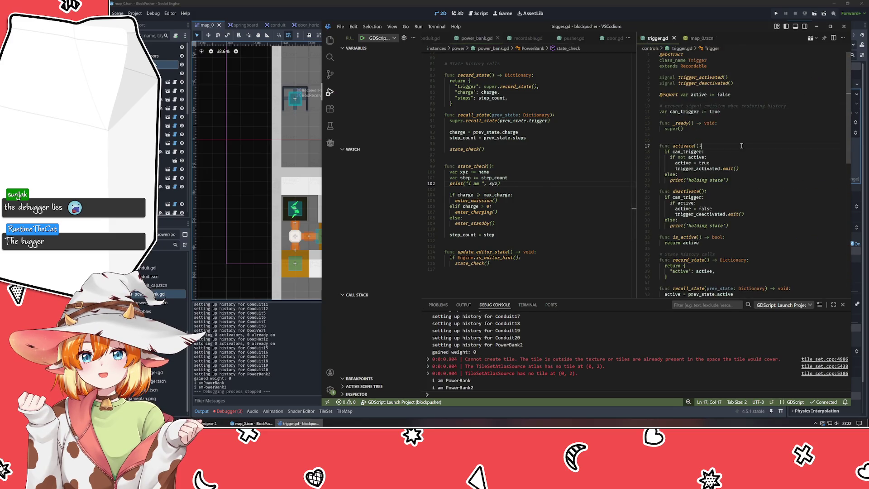
pyautogui.doubleClick(692, 158)
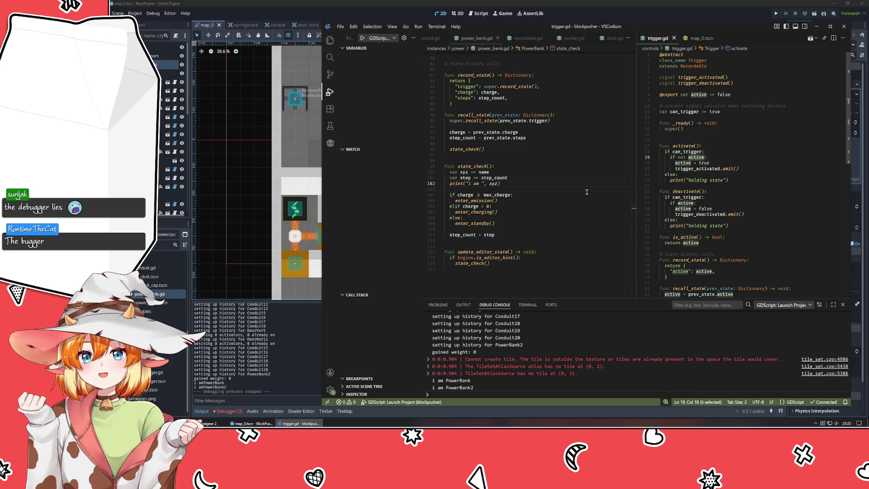
pyautogui.scroll(15, 500, 182)
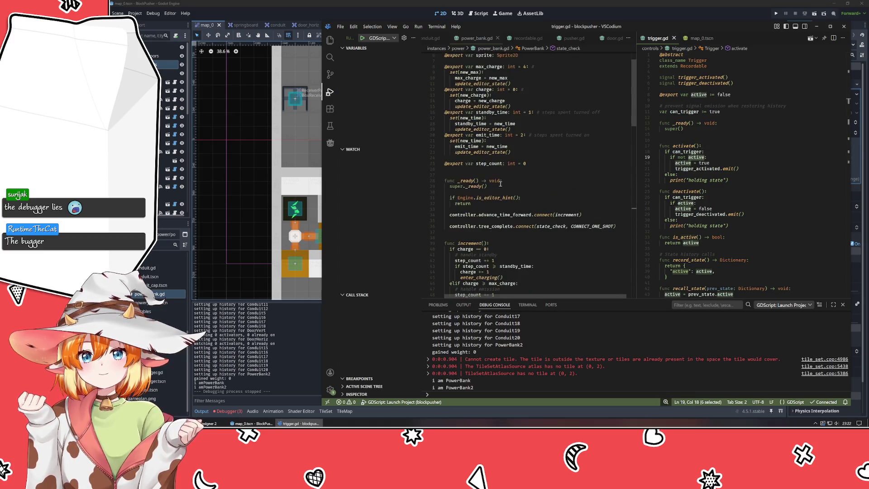
pyautogui.scroll(2, 500, 183)
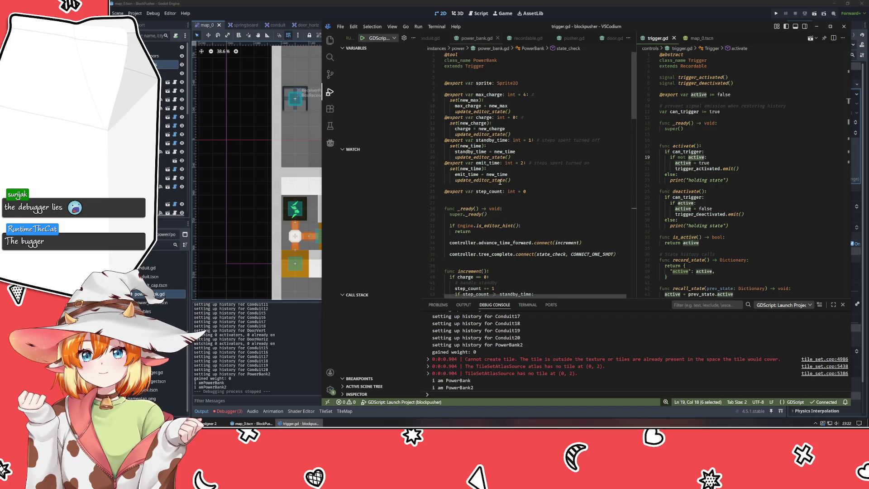
# Review power_bank.gd from max_charge to the state_check call in update_editor_state
pyautogui.click(481, 111)
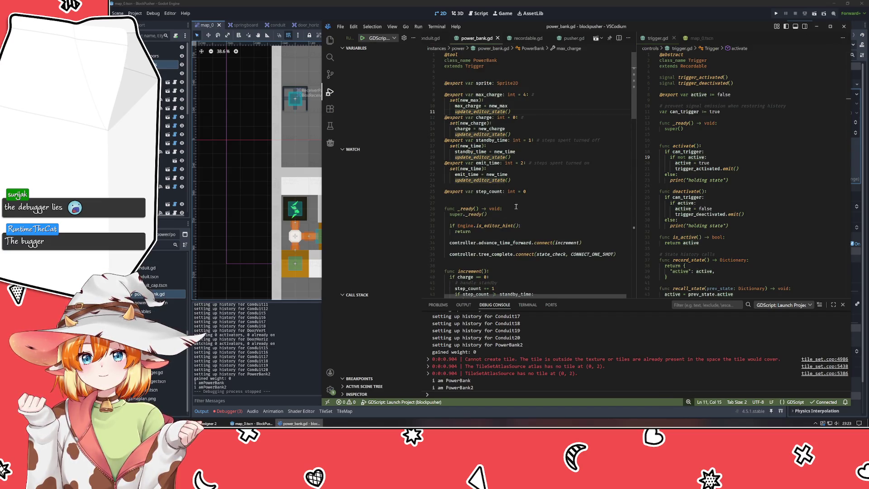
pyautogui.scroll(-18, 511, 213)
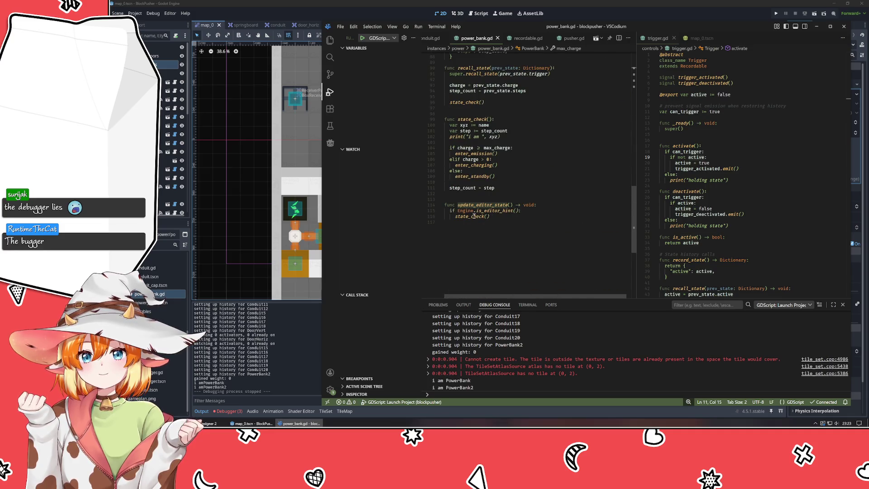
pyautogui.click(471, 216)
pyautogui.scroll(4, 524, 225)
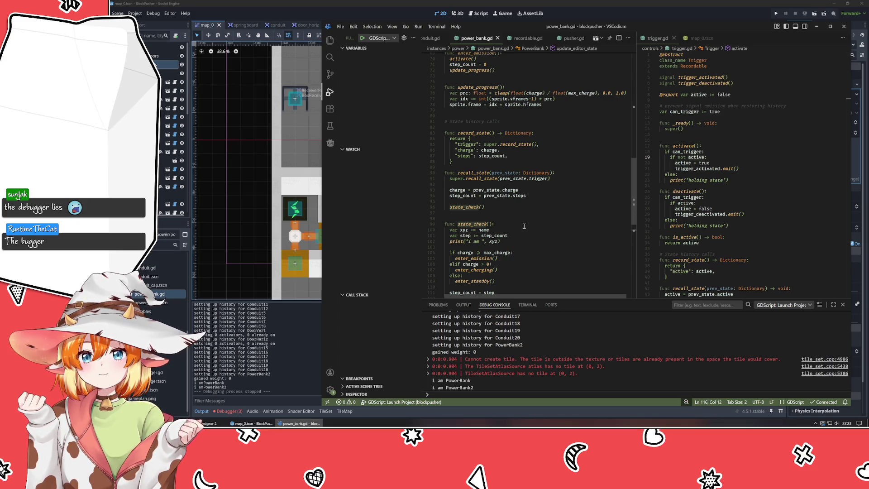
pyautogui.scroll(2, 524, 226)
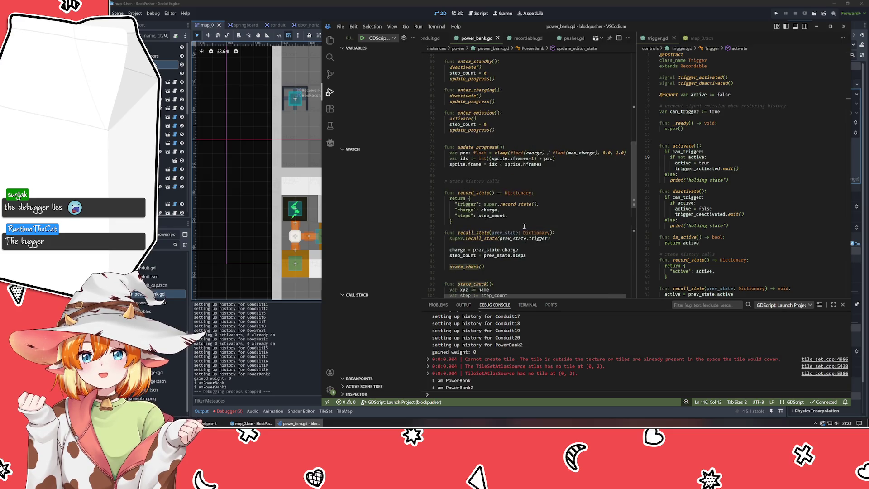
pyautogui.scroll(3, 524, 226)
pyautogui.scroll(3, 524, 226)
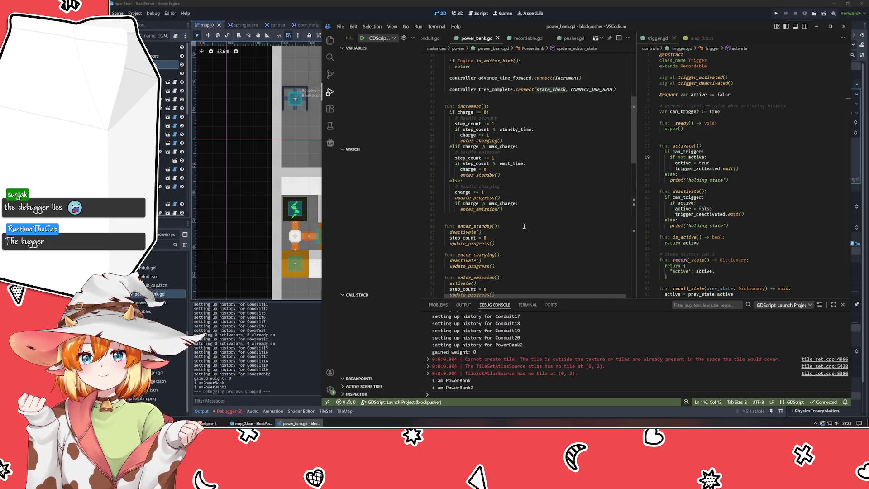
pyautogui.scroll(1, 525, 228)
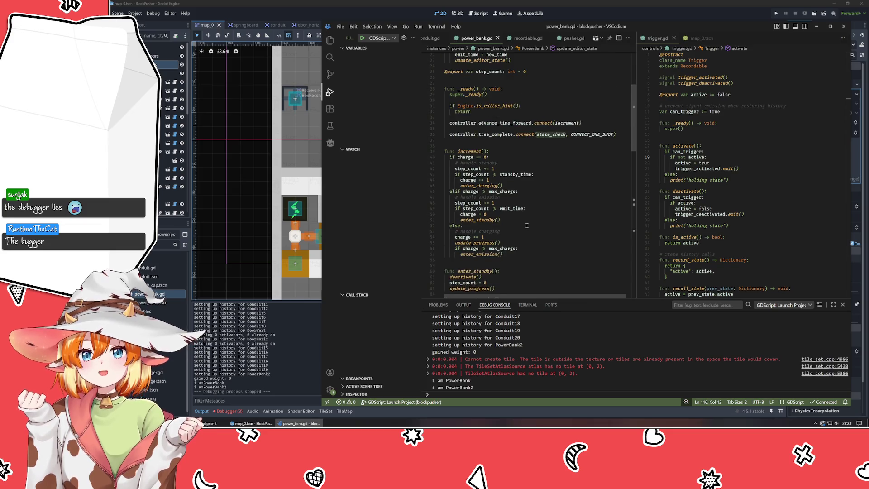
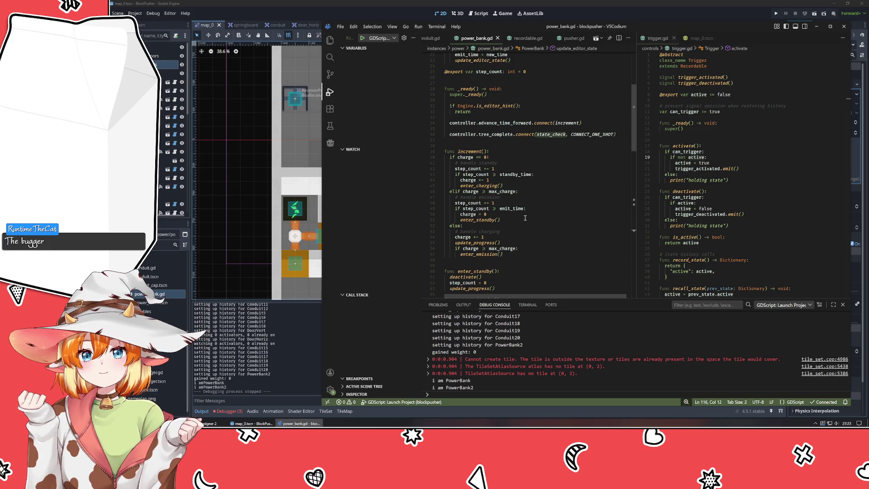
# Review the enter_standby function and surrounding code in power_bank.gd
pyautogui.scroll(5, 502, 217)
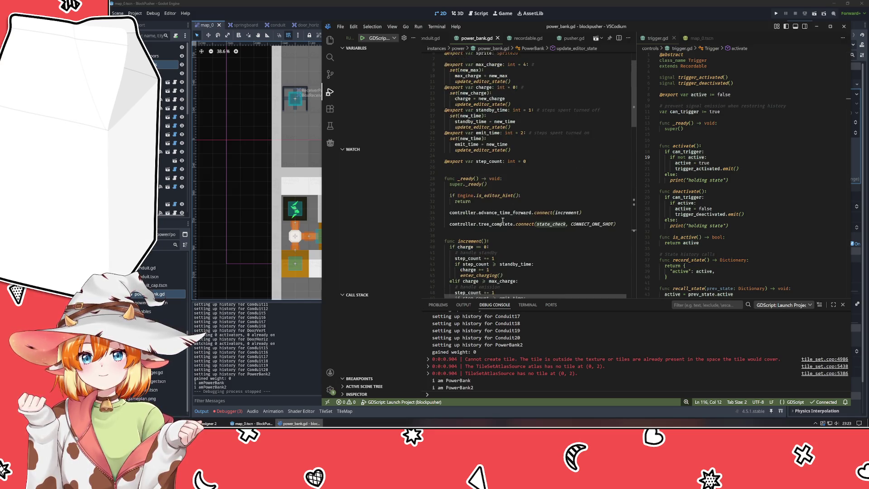
pyautogui.scroll(-10, 502, 217)
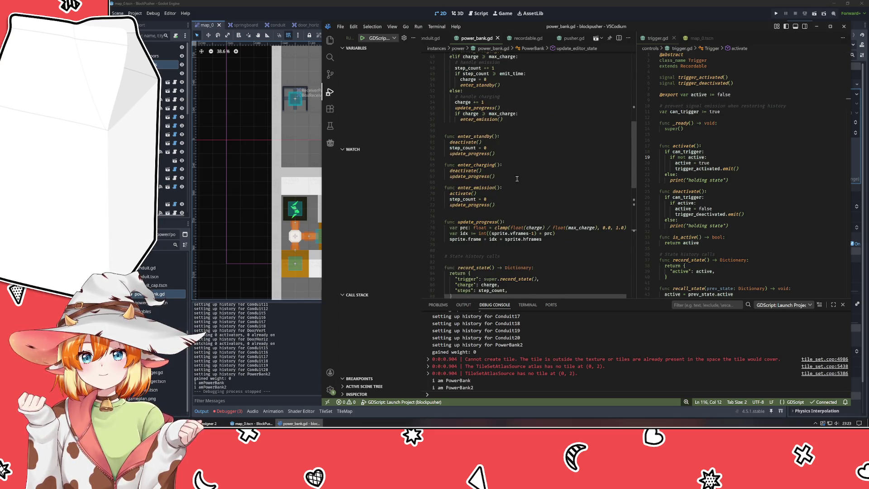
pyautogui.click(518, 137)
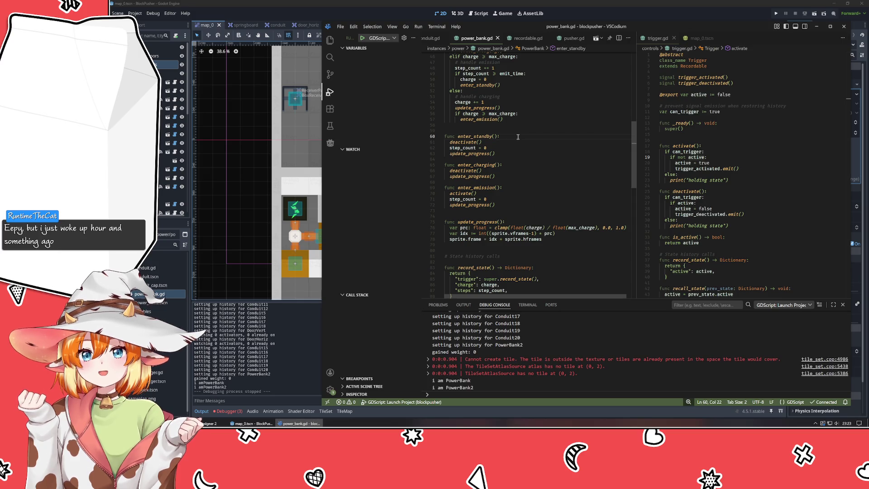
pyautogui.scroll(5, 517, 136)
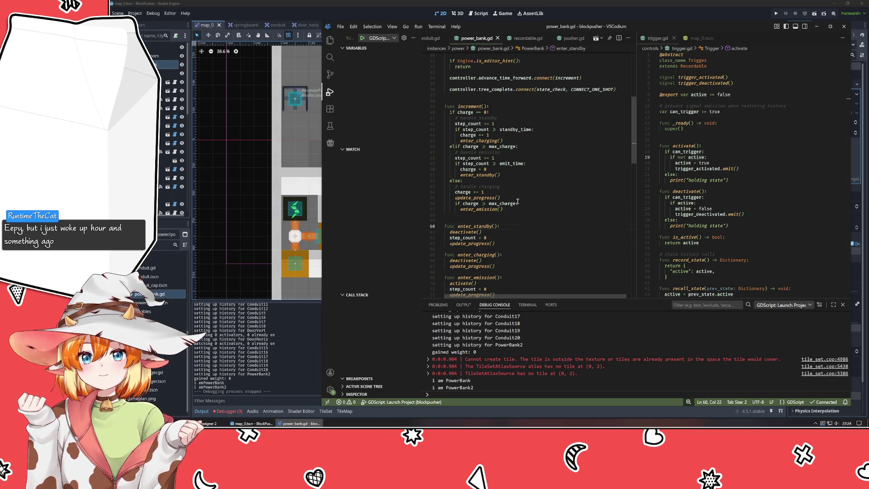
pyautogui.scroll(8, 517, 201)
pyautogui.scroll(-10, 501, 203)
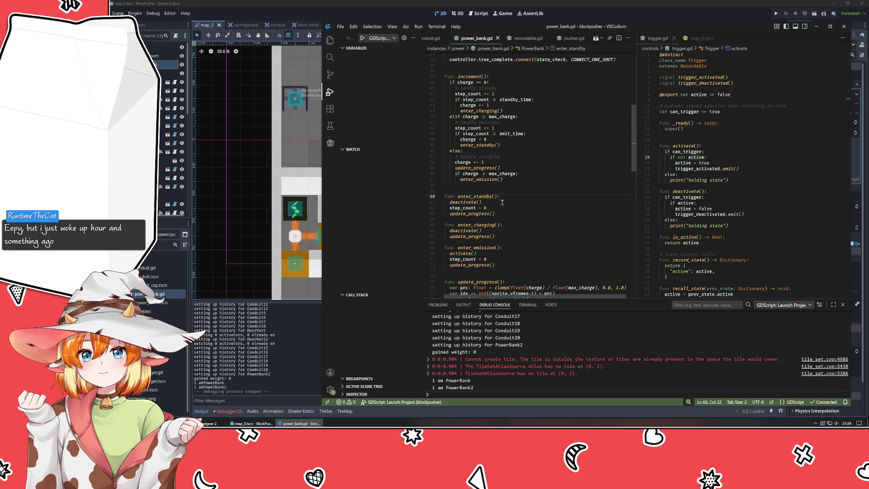
pyautogui.scroll(-14, 502, 202)
# Add 'pass' above state_check() in update_editor_state, comment out state_check(), and save power_bank.gd
pyautogui.click(482, 278)
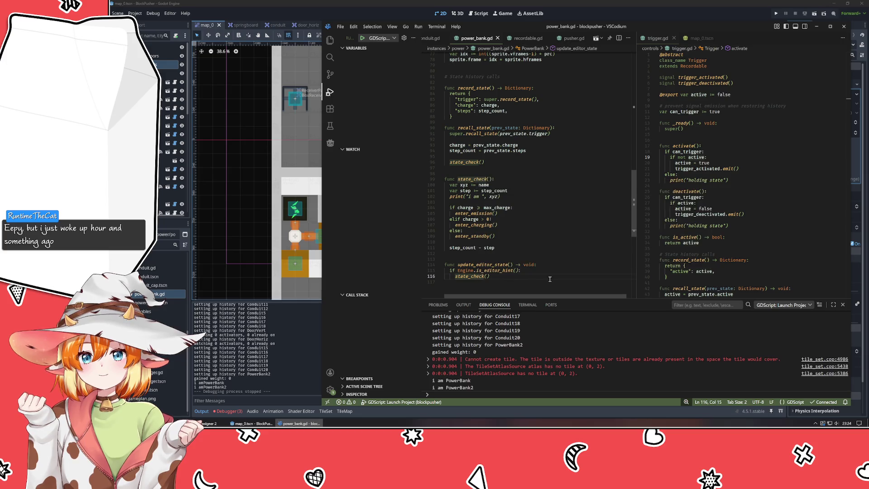
pyautogui.hotkey('ctrl', 'shift', 'Return')
pyautogui.write('pass')
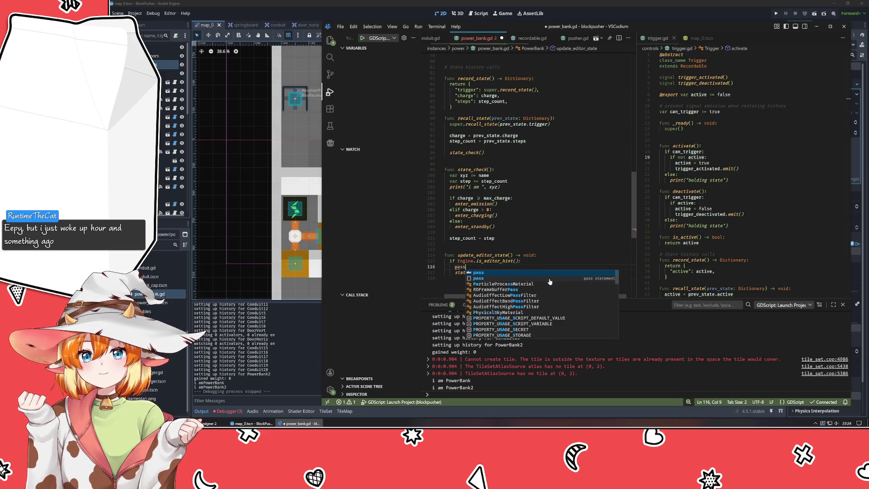
pyautogui.press('Return')
pyautogui.press('Down')
pyautogui.hotkey('ctrl', '/')
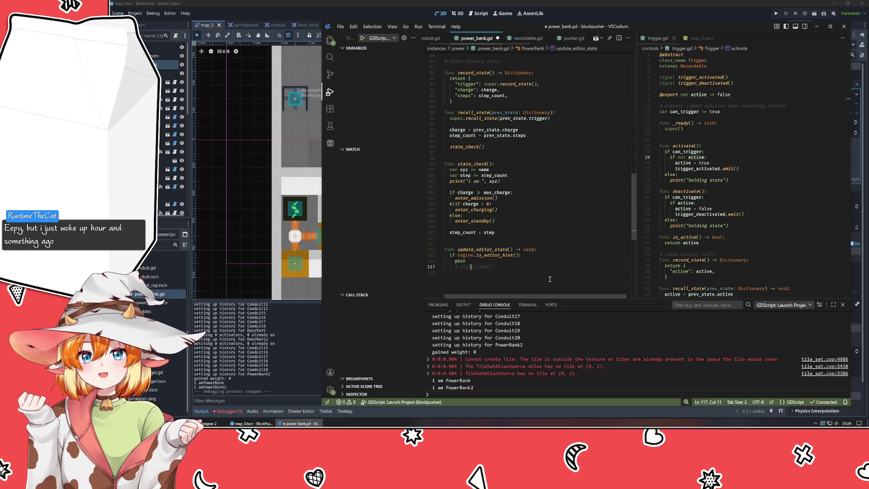
pyautogui.hotkey('ctrl', 's')
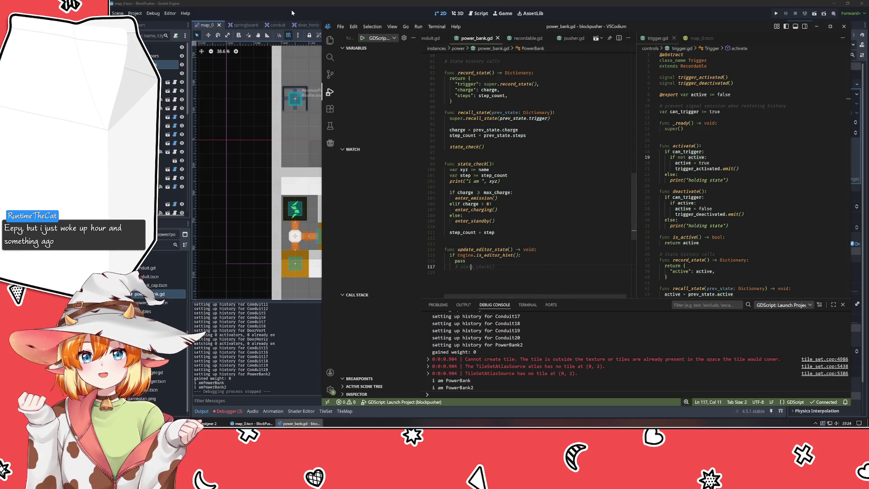
pyautogui.click(292, 13)
pyautogui.press('F5')
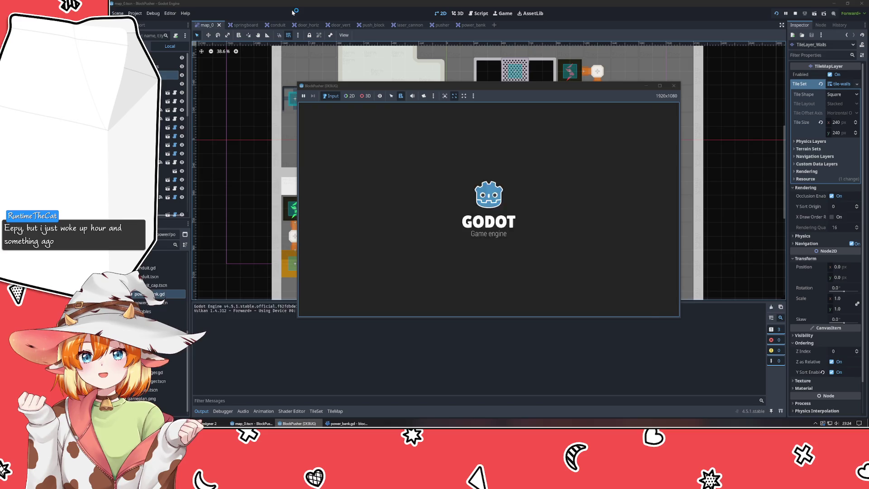
pyautogui.press('Up')
pyautogui.press('Up')
pyautogui.press('Up')
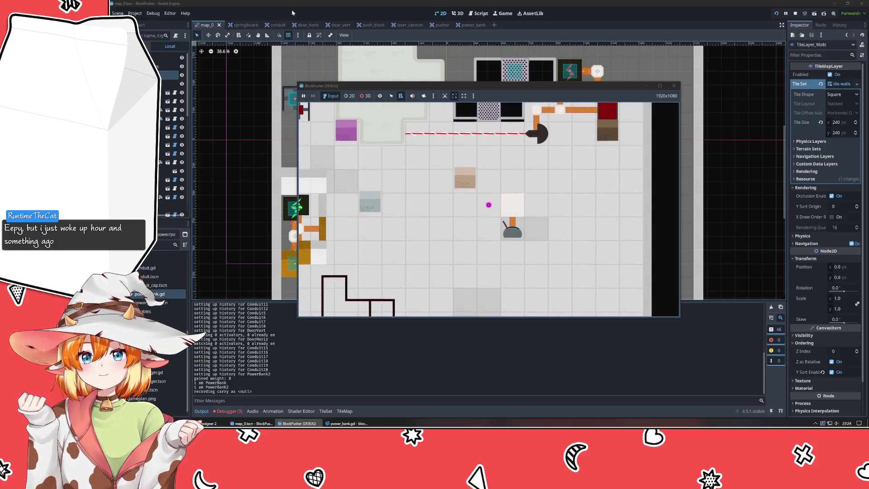
pyautogui.press('Right')
pyautogui.press('Right')
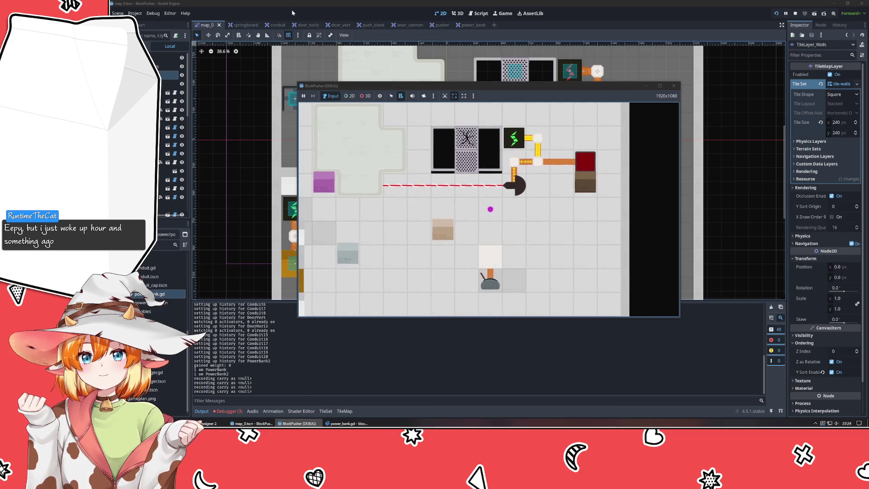
pyautogui.press('Left')
pyautogui.press('Left')
pyautogui.press('Left')
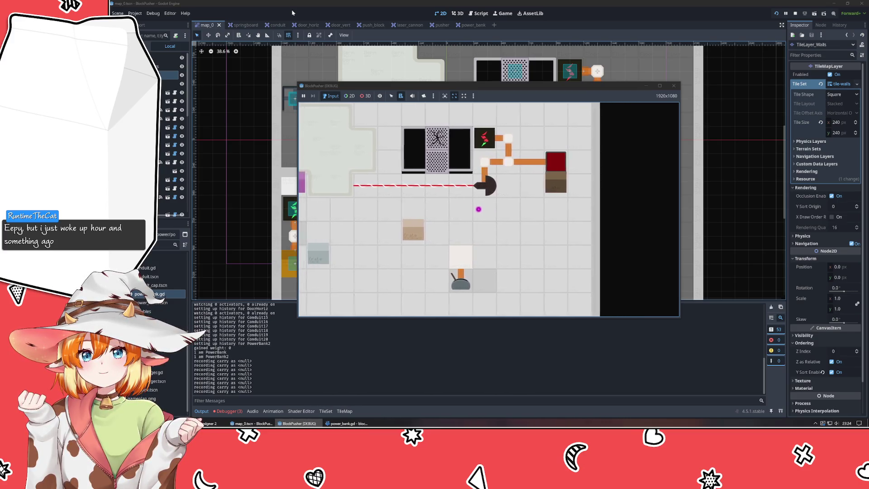
pyautogui.press('Left')
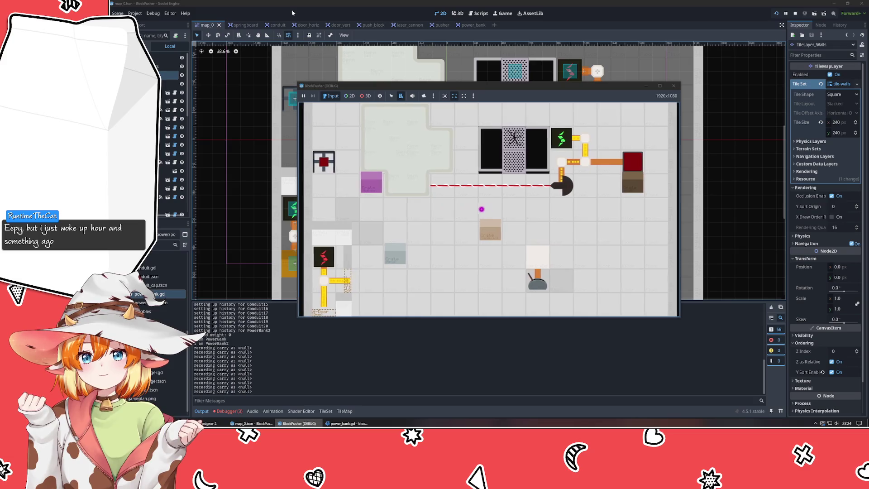
pyautogui.click(673, 86)
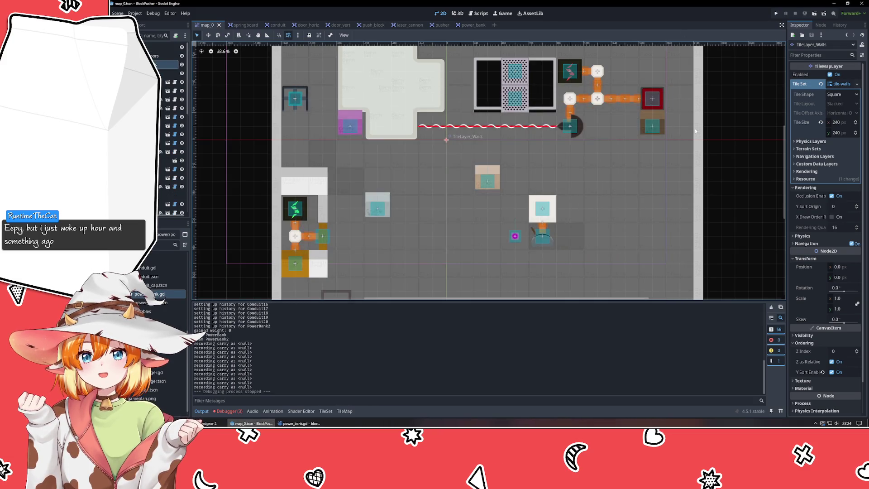
# Select the PowerBank and step its Charge up to 3, then reset it to 0
pyautogui.click(502, 55)
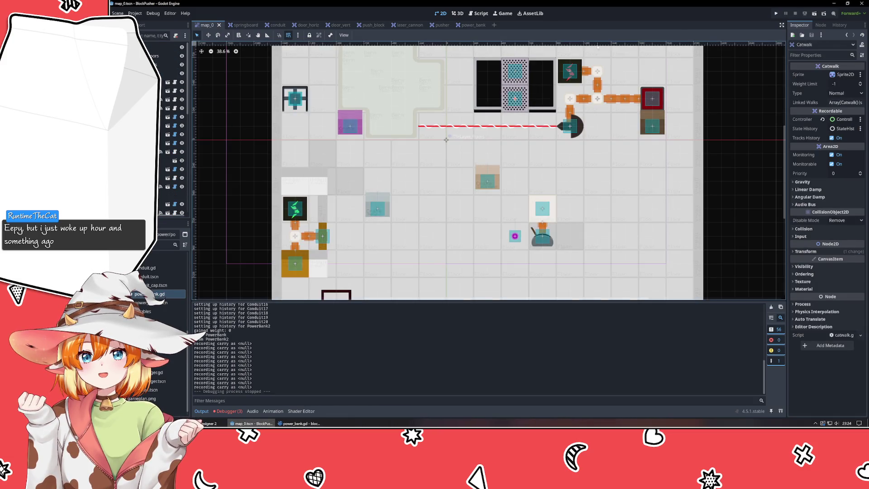
pyautogui.click(587, 78)
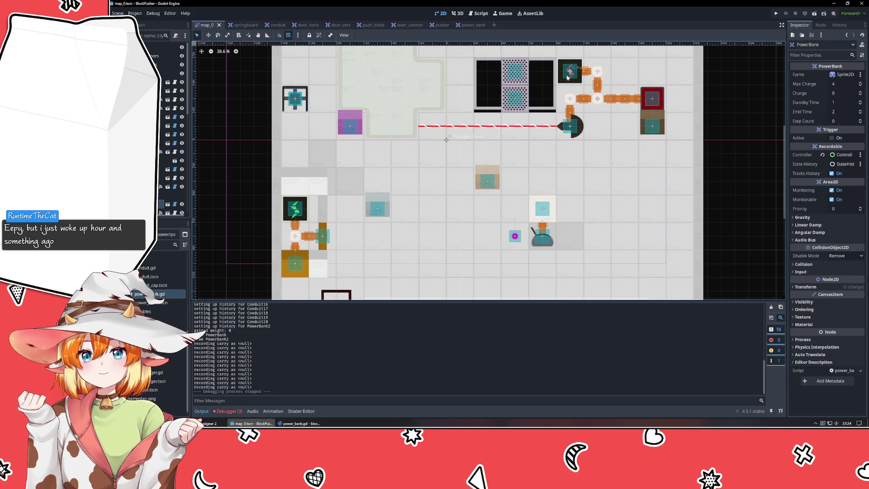
pyautogui.click(860, 92)
pyautogui.click(860, 92)
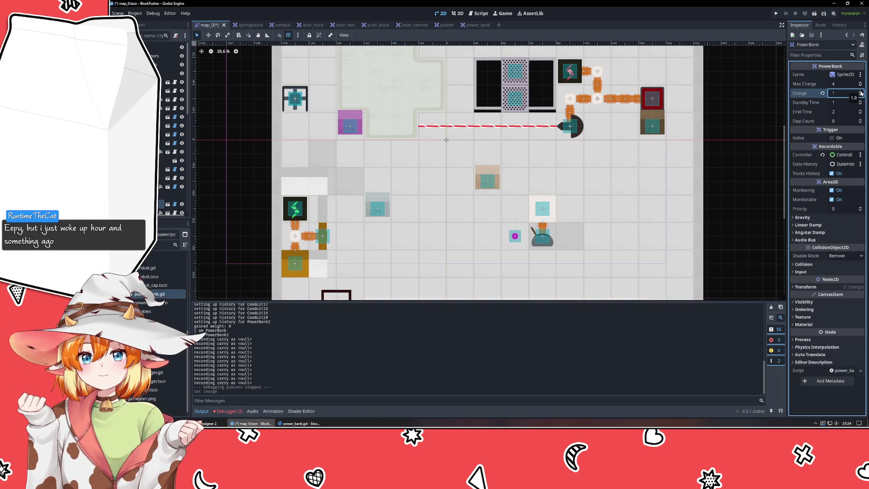
pyautogui.click(861, 91)
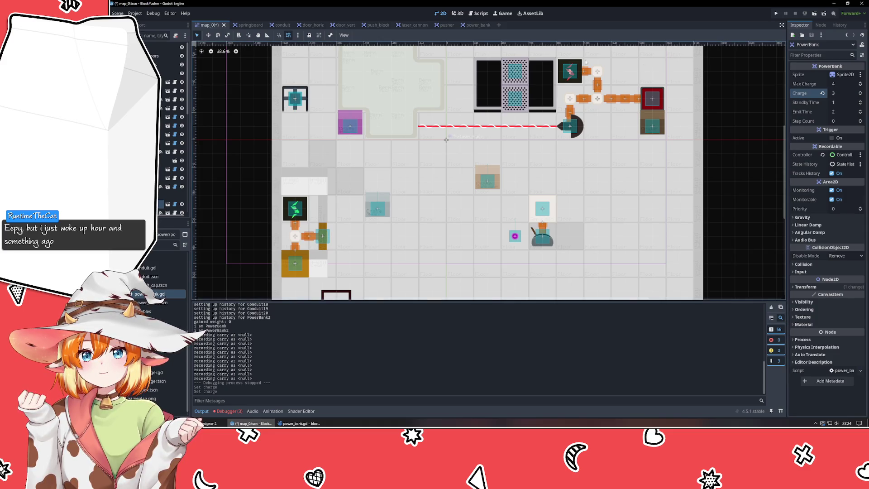
pyautogui.click(821, 93)
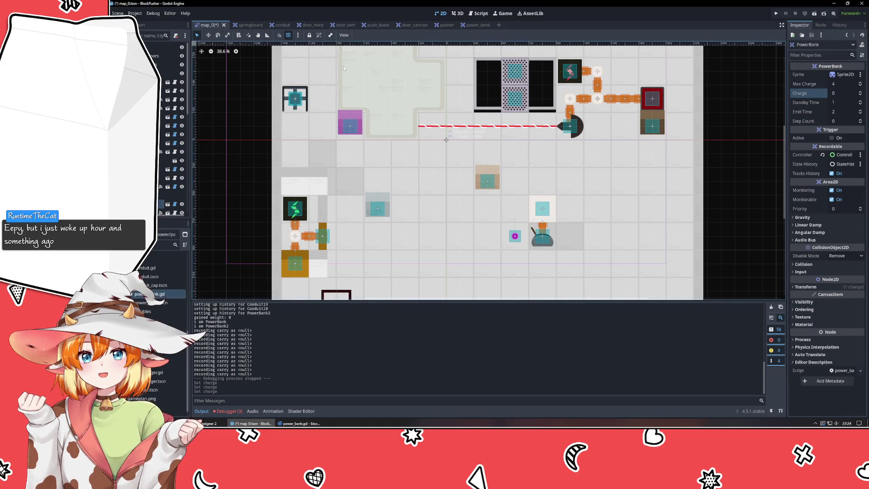
# Reopen map_0, raise Charge to 3 again, reset it to 0, and save the scene
pyautogui.middleClick(207, 26)
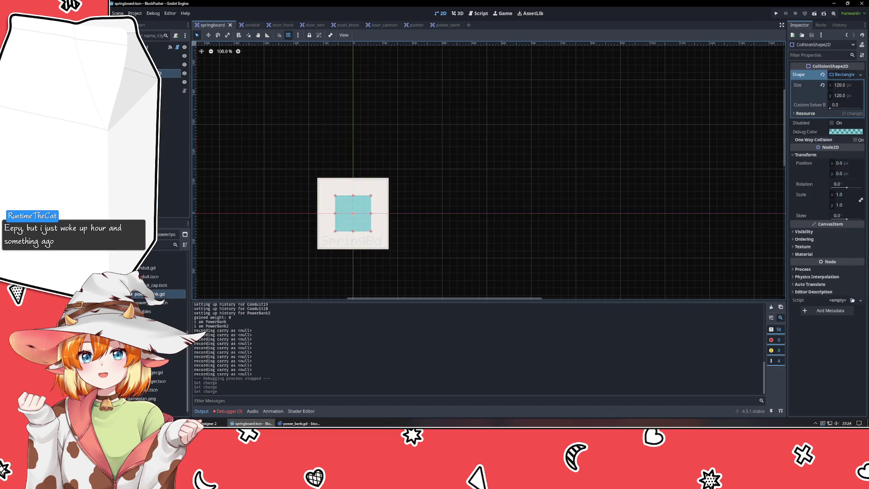
pyautogui.hotkey('ctrl', 'shift', 't')
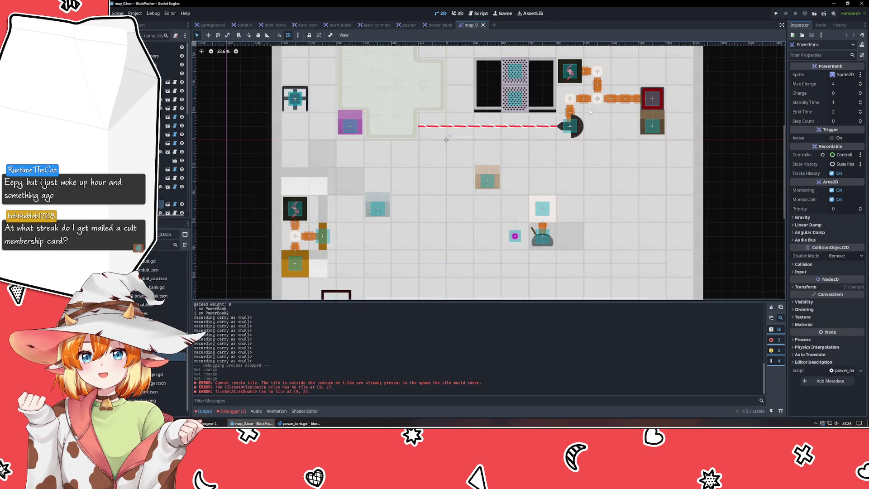
pyautogui.click(860, 92)
pyautogui.click(860, 92)
pyautogui.click(859, 93)
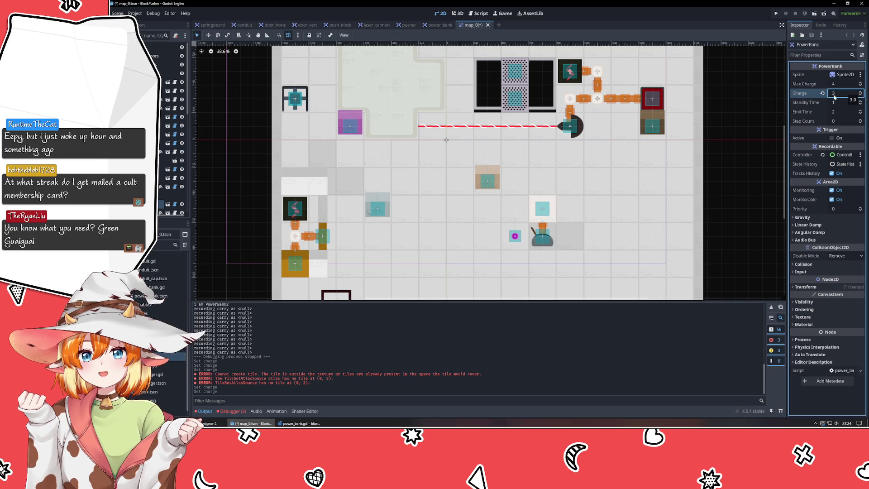
pyautogui.click(860, 93)
pyautogui.hotkey('ctrl', 's')
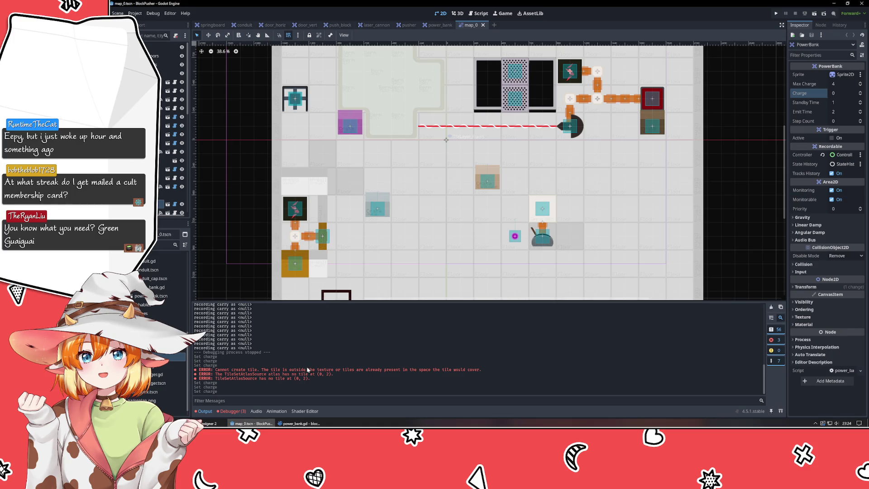
pyautogui.click(299, 423)
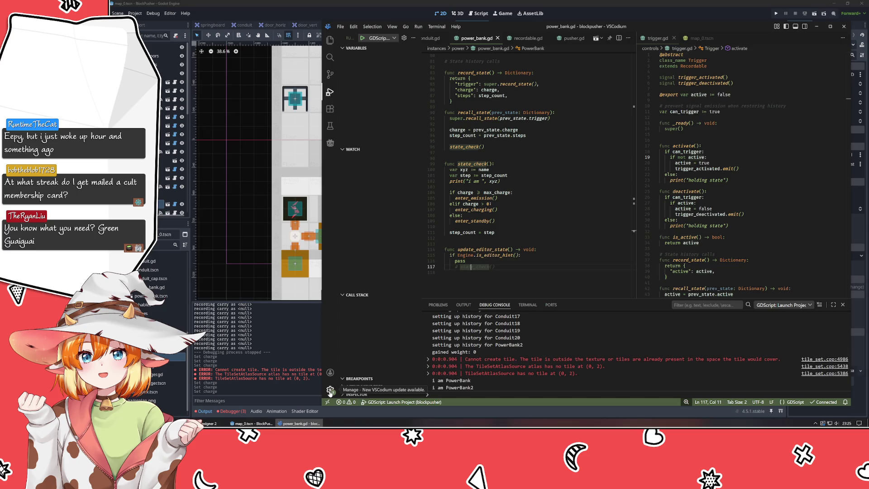
# Uncomment the state_check() call and delete the 'pass' line in update_editor_state
pyautogui.click(542, 232)
pyautogui.click(525, 240)
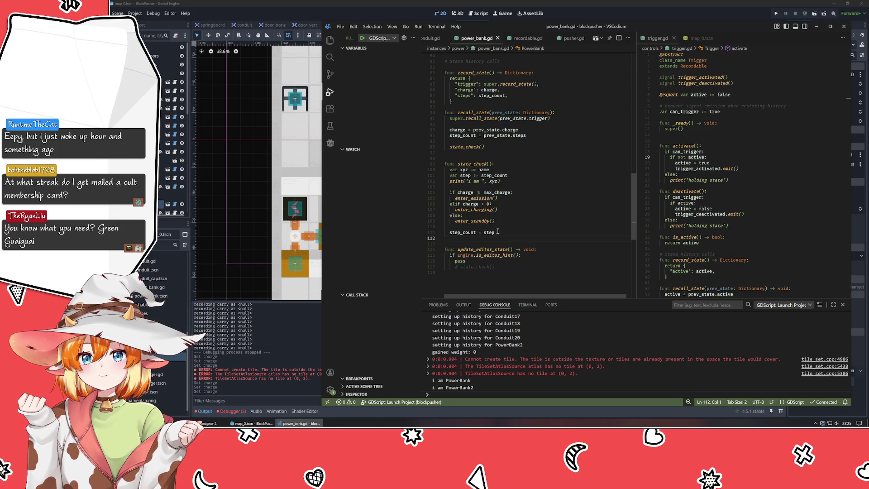
pyautogui.click(466, 267)
pyautogui.hotkey('ctrl', '/')
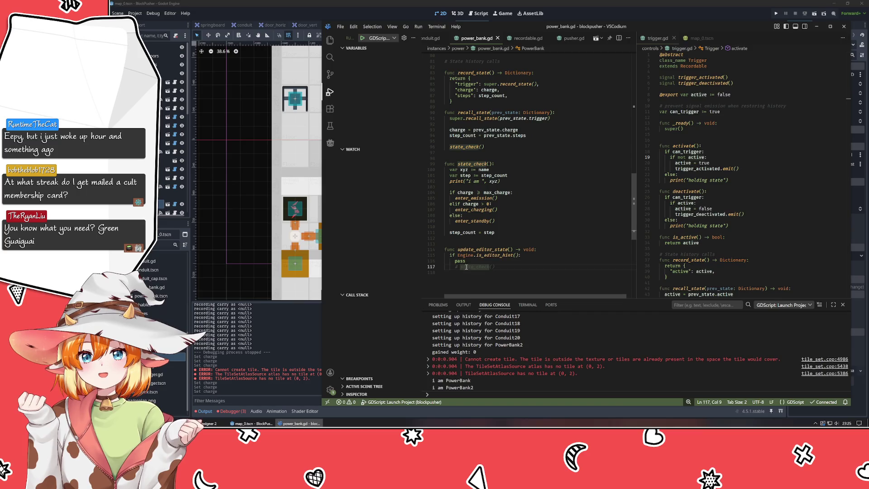
pyautogui.moveTo(466, 261); pyautogui.dragTo(408, 257)
pyautogui.click(466, 262)
pyautogui.hotkey('ctrl', 'shift', 'k')
pyautogui.click(477, 262)
# Review enter_emission, enter_standby and enter_charging, noting enter_charging's update_progress call
pyautogui.scroll(1, 523, 195)
pyautogui.scroll(11, 523, 194)
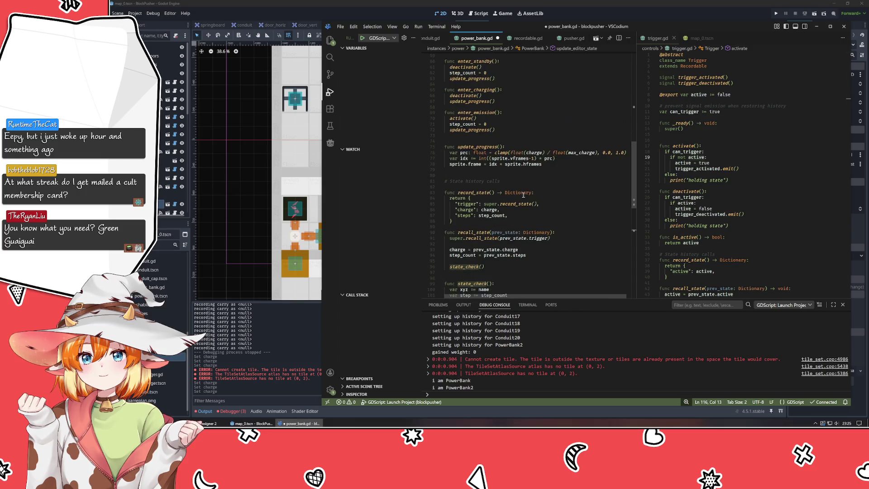
pyautogui.scroll(3, 523, 195)
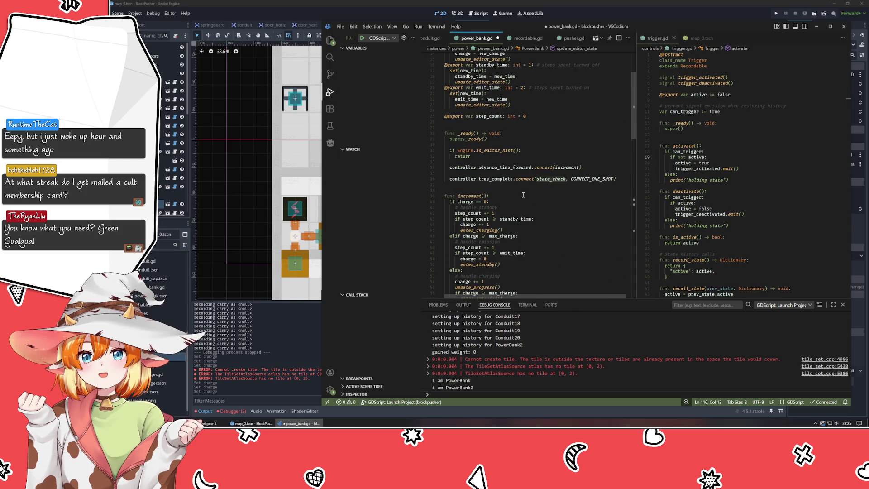
pyautogui.scroll(-15, 523, 194)
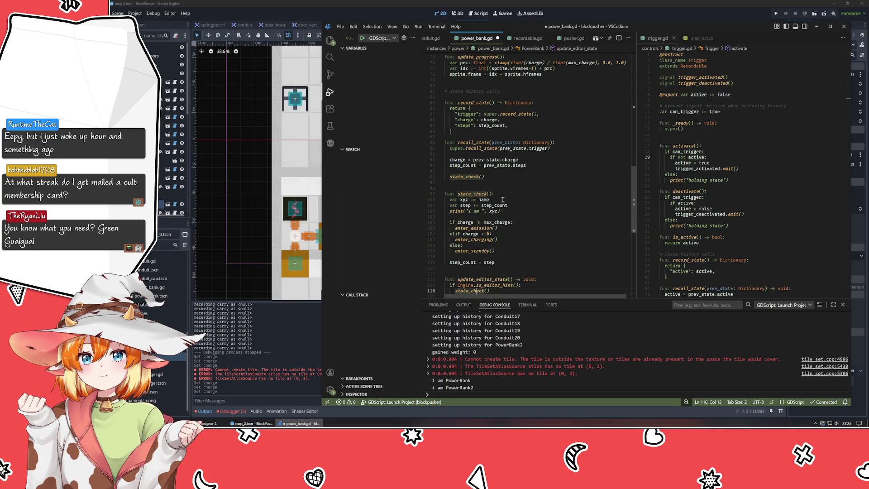
pyautogui.click(463, 228)
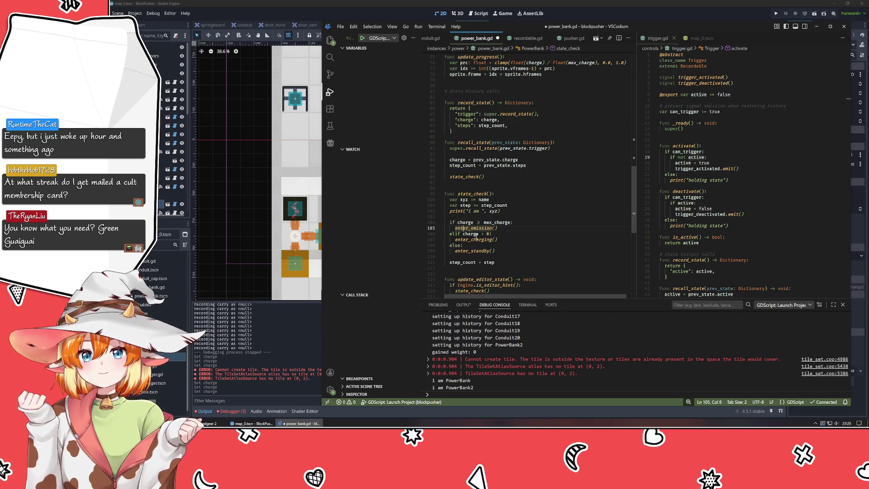
pyautogui.scroll(-1, 485, 244)
pyautogui.click(472, 224)
pyautogui.click(473, 236)
pyautogui.scroll(3, 488, 267)
pyautogui.scroll(-3, 488, 266)
pyautogui.click(479, 240)
pyautogui.scroll(6, 520, 217)
pyautogui.scroll(2, 524, 192)
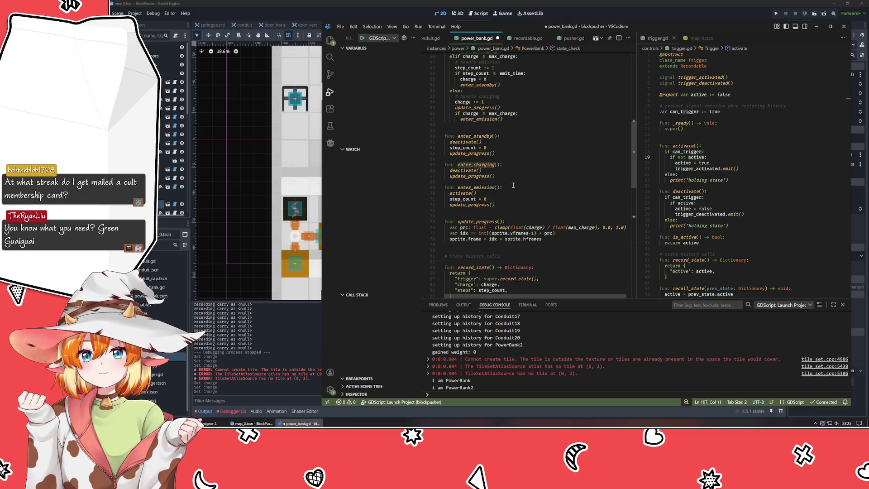
pyautogui.click(460, 177)
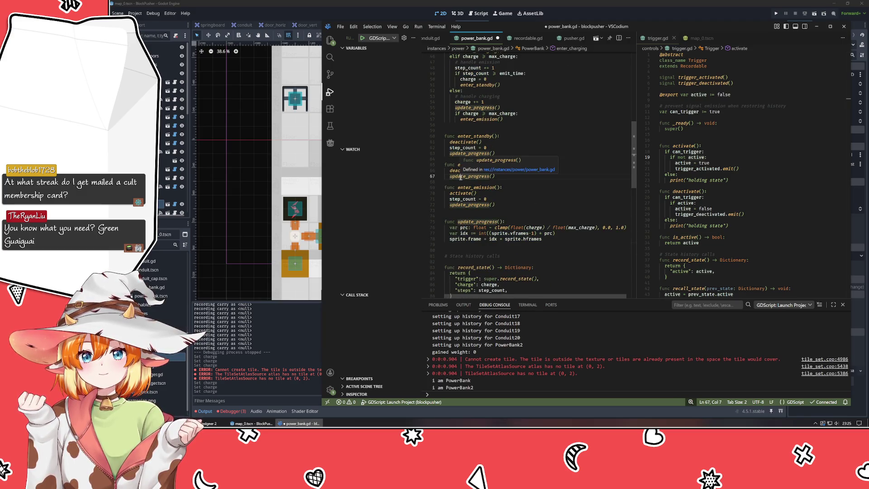
pyautogui.scroll(-10, 522, 219)
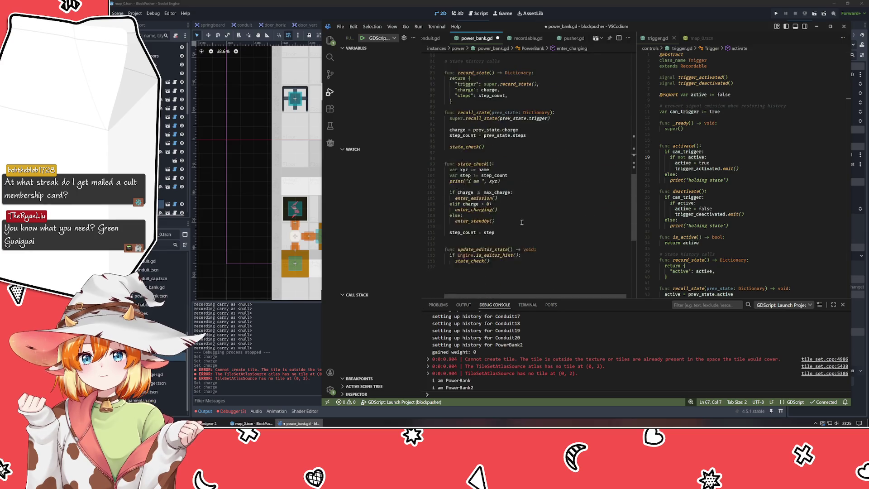
# Replace state_check with update_progress() in update_editor_state and save power_bank.gd
pyautogui.doubleClick(466, 246)
pyautogui.write('update')
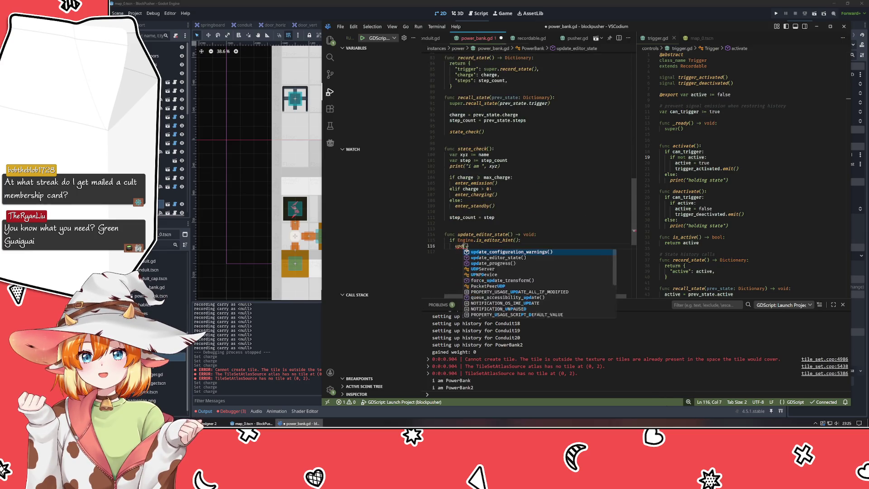
pyautogui.write('_pr')
pyautogui.press('Return')
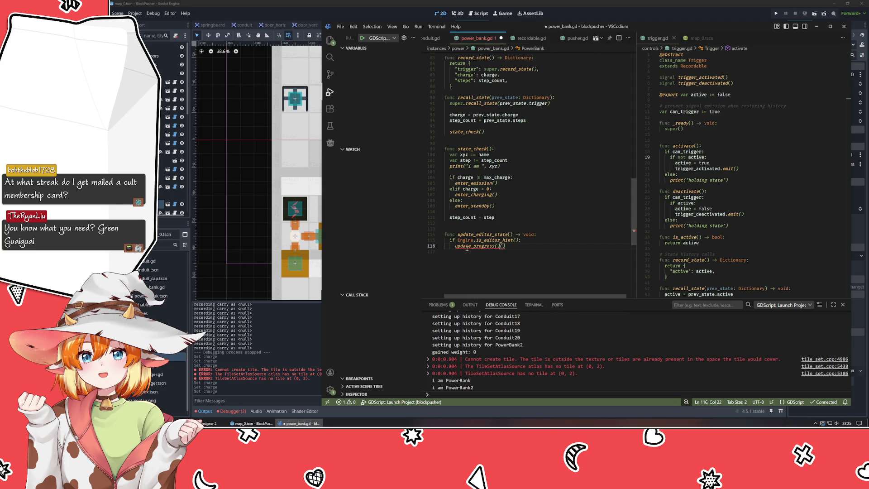
pyautogui.press('BackSpace')
pyautogui.hotkey('ctrl', 's')
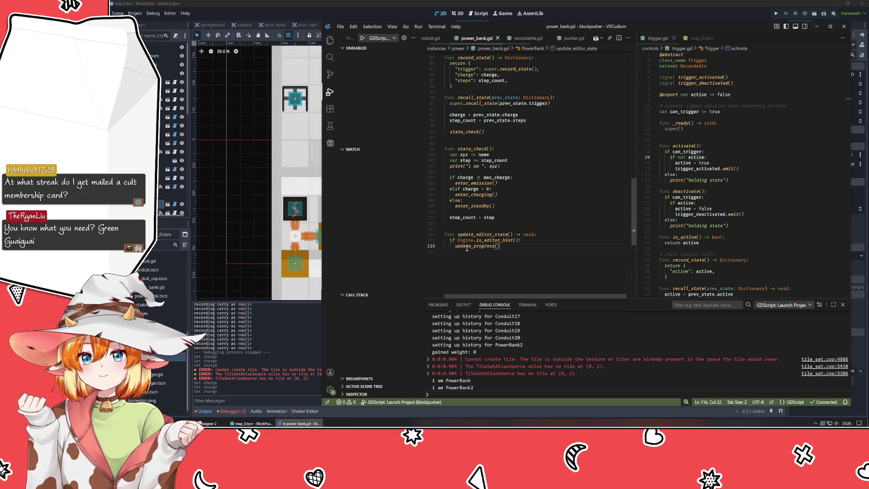
pyautogui.click(652, 13)
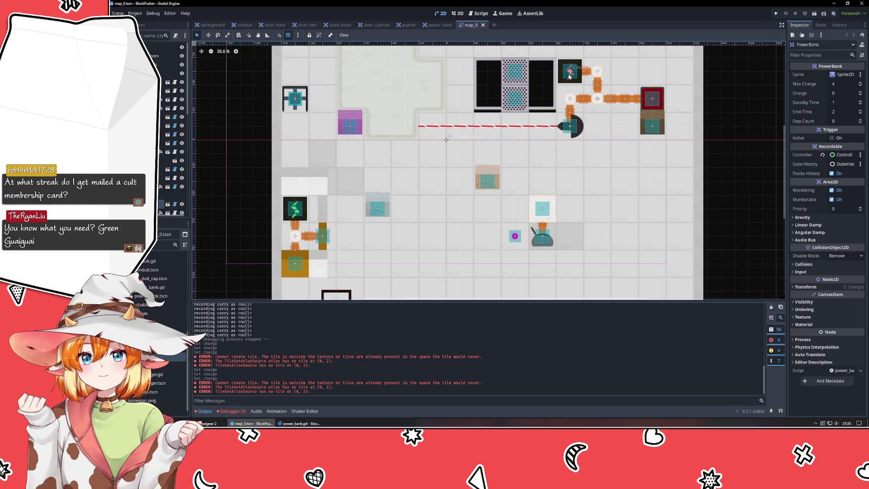
# Nudge the PowerBank's Charge up and back down, and toggle PowerBank2's Active setting
pyautogui.click(859, 91)
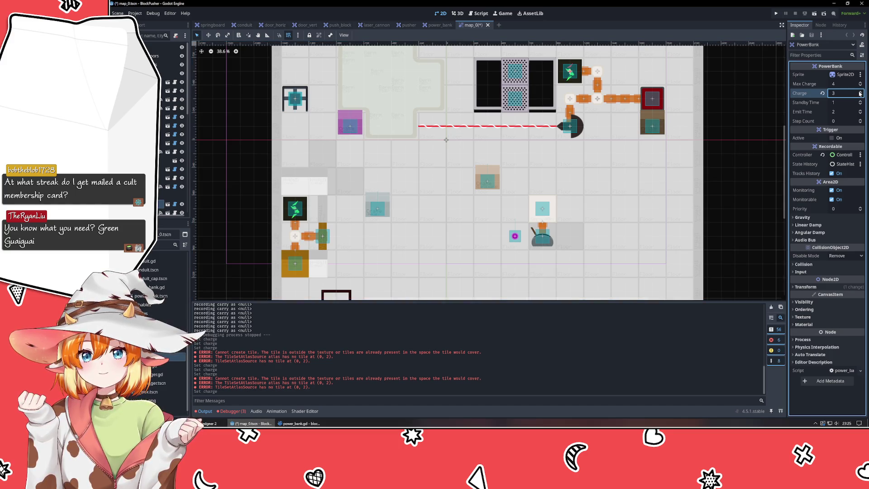
pyautogui.click(859, 95)
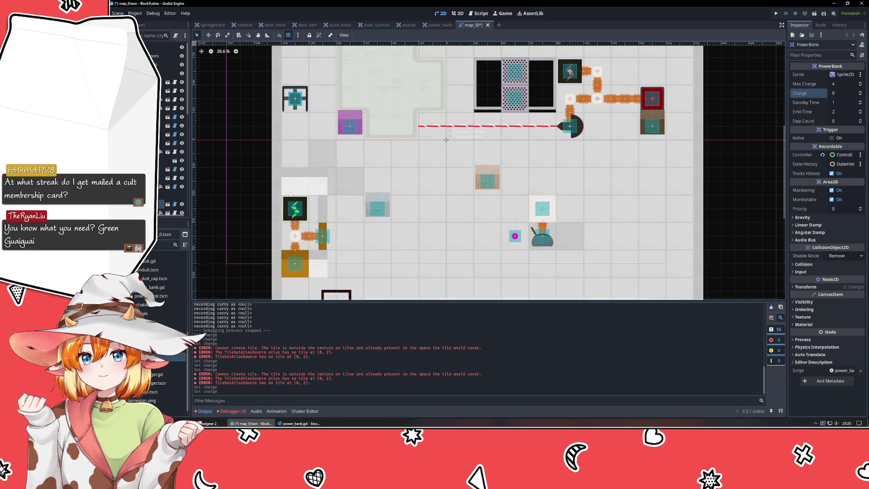
pyautogui.click(295, 211)
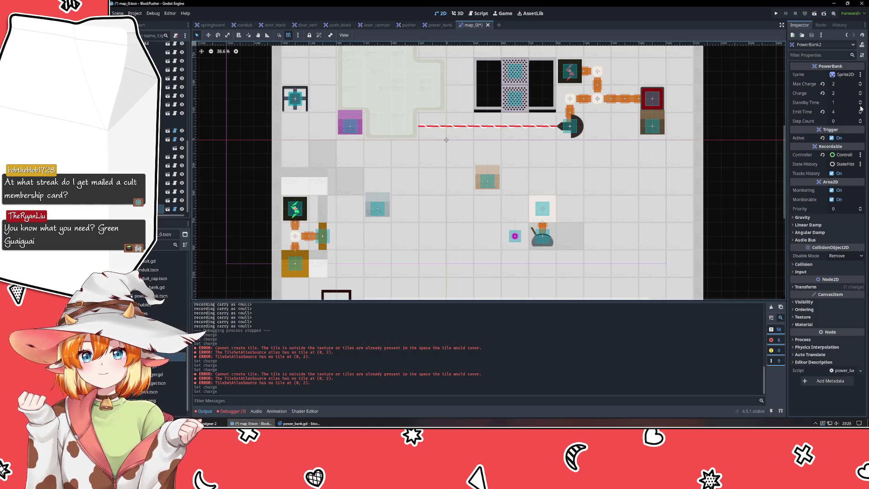
pyautogui.click(831, 138)
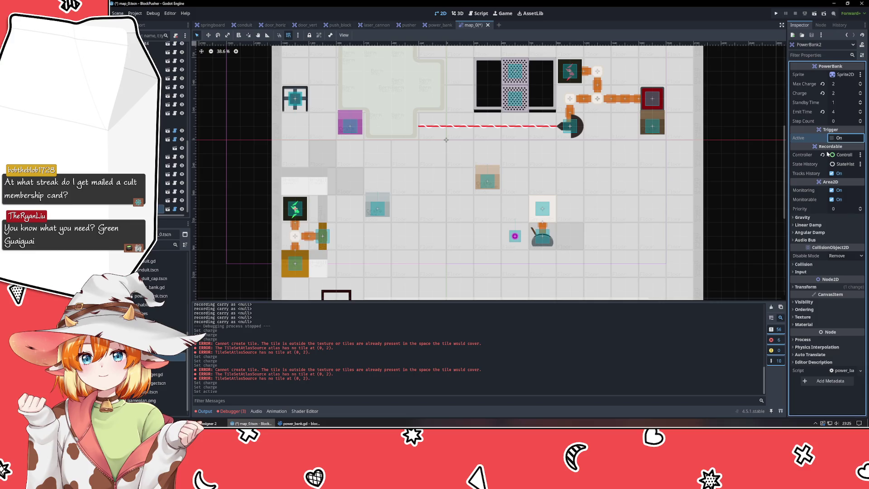
# Reselect the first PowerBank and PowerBank2, then save the map and run the game
pyautogui.click(573, 68)
pyautogui.click(320, 213)
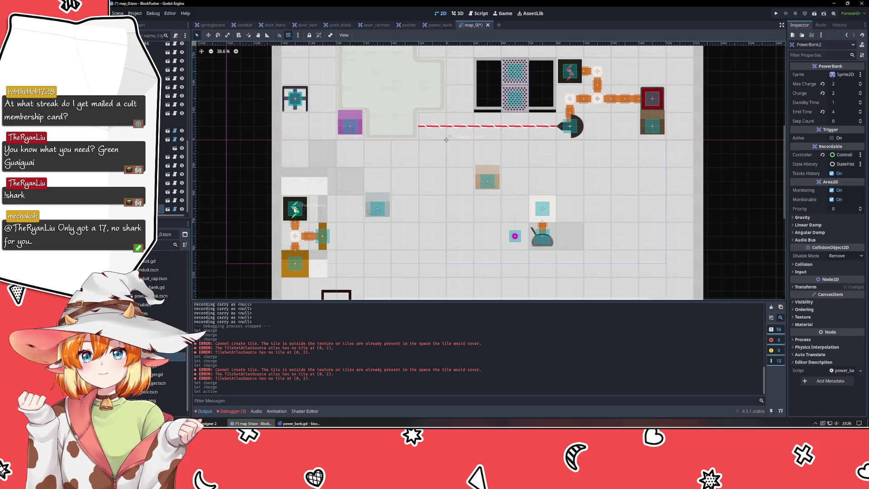
pyautogui.click(777, 14)
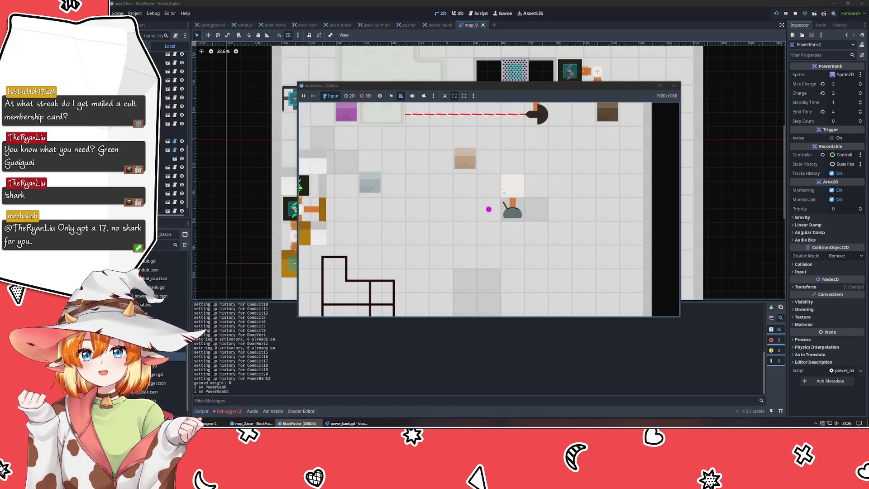
# Walk the player left, up twice and down in the running level
pyautogui.press('Left')
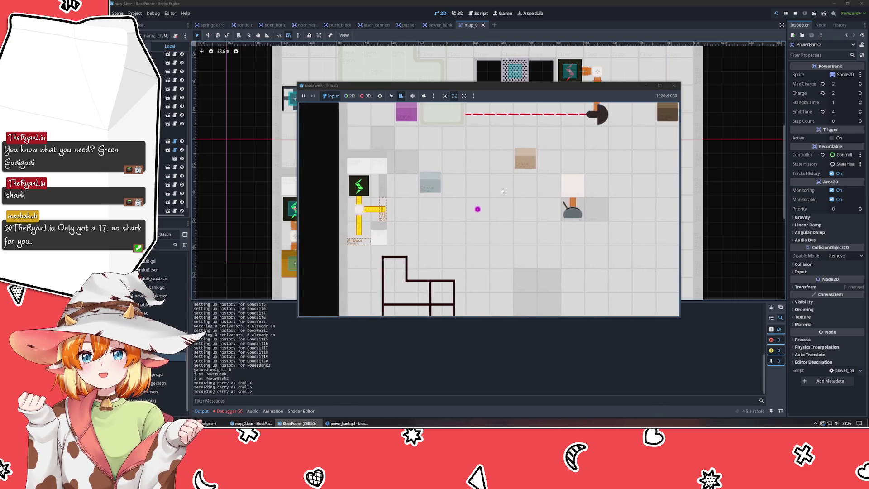
pyautogui.press('Up')
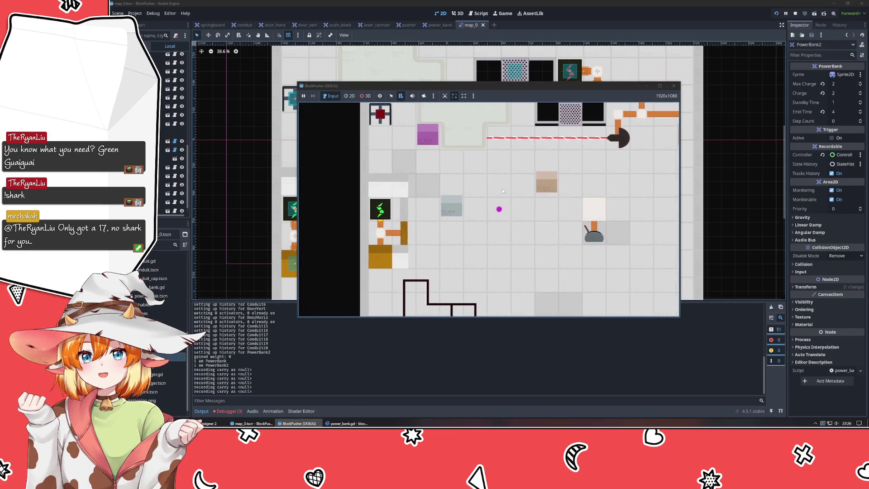
pyautogui.press('Up')
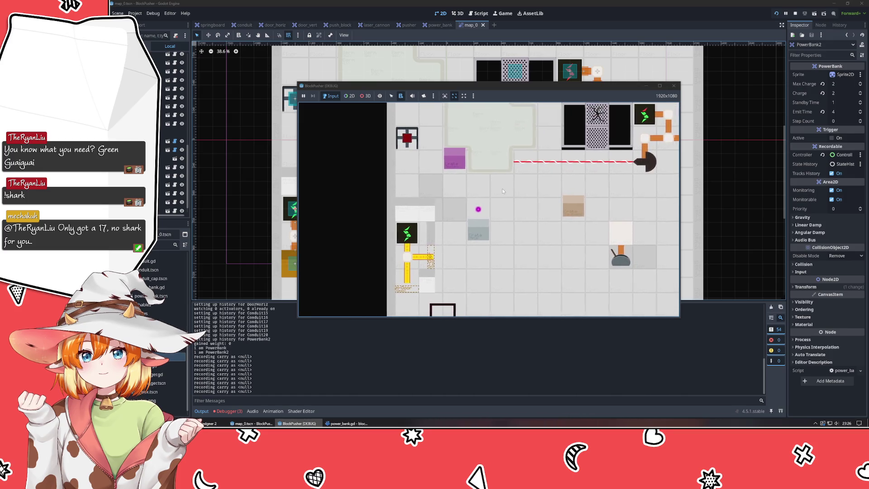
pyautogui.press('Down')
pyautogui.press('Down')
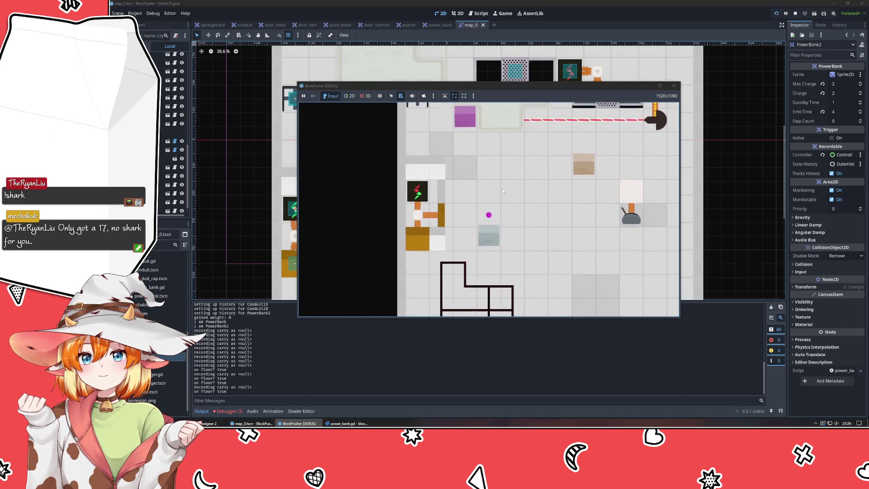
# Close the game, move PowerBank2 higher in the Scene dock, and relaunch with F5
pyautogui.click(674, 86)
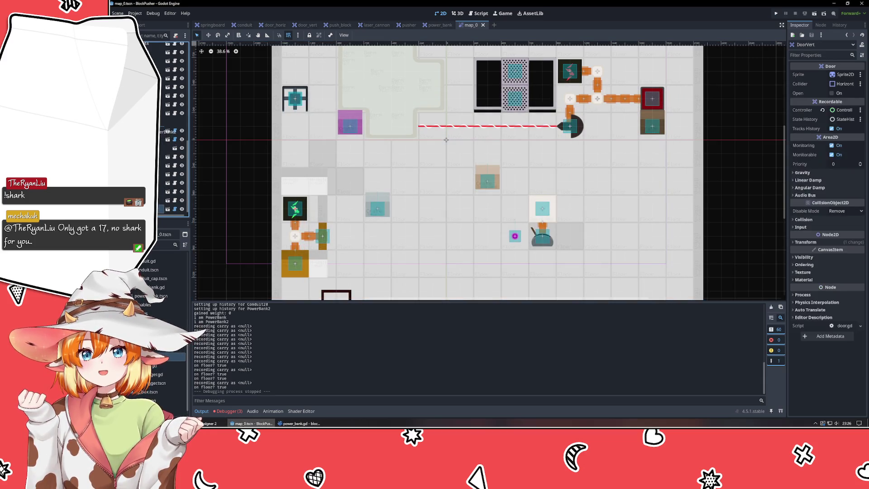
pyautogui.moveTo(172, 209); pyautogui.dragTo(172, 131)
pyautogui.press('F5')
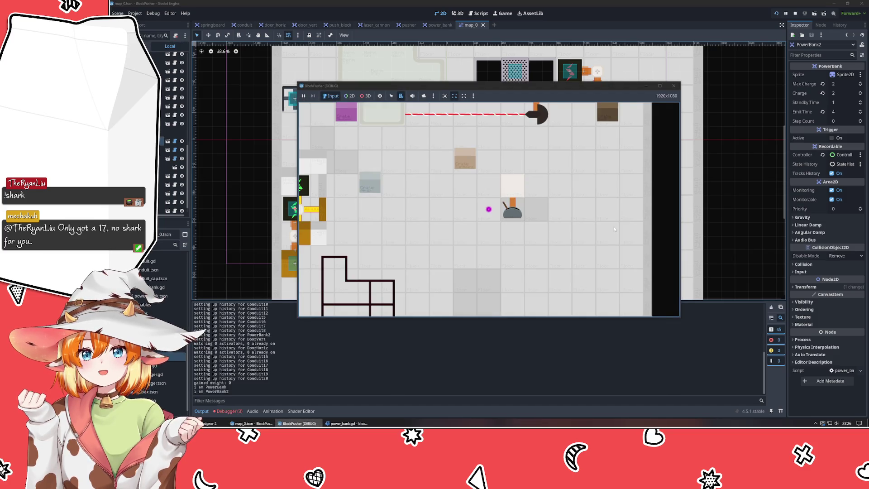
# Walk the player around the conduits and power banks with the arrow keys
pyautogui.press('Left')
pyautogui.press('Left')
pyautogui.press('Left')
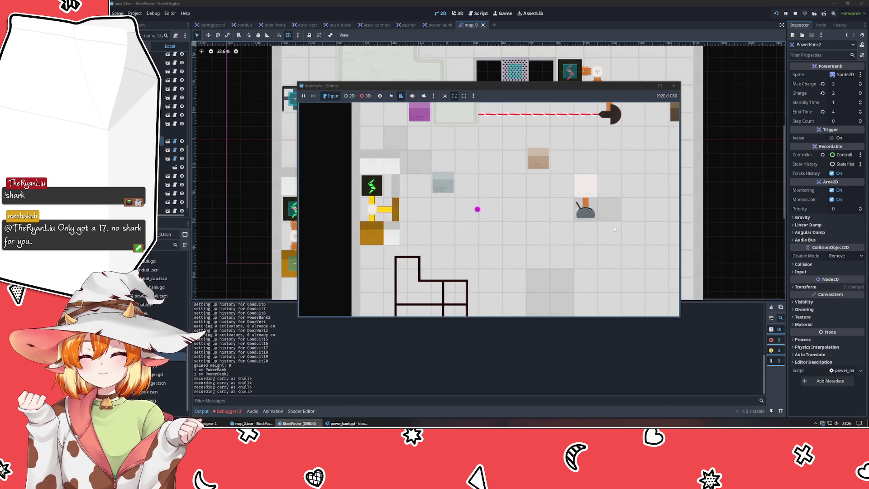
pyautogui.press('Left')
pyautogui.press('Left')
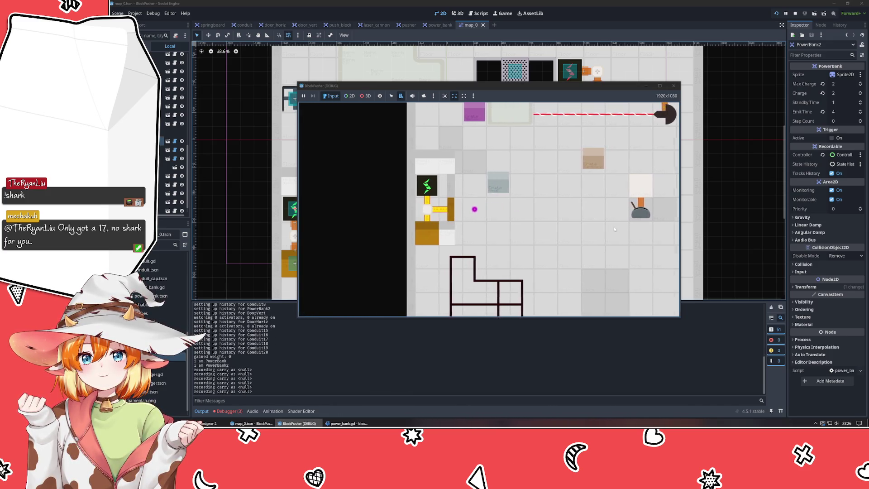
pyautogui.press('Up')
pyautogui.press('Up')
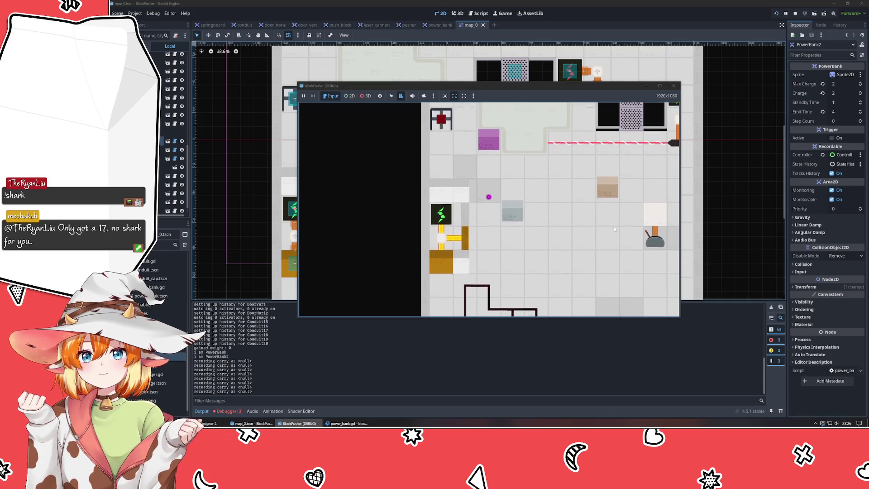
pyautogui.press('Right')
pyautogui.press('Right')
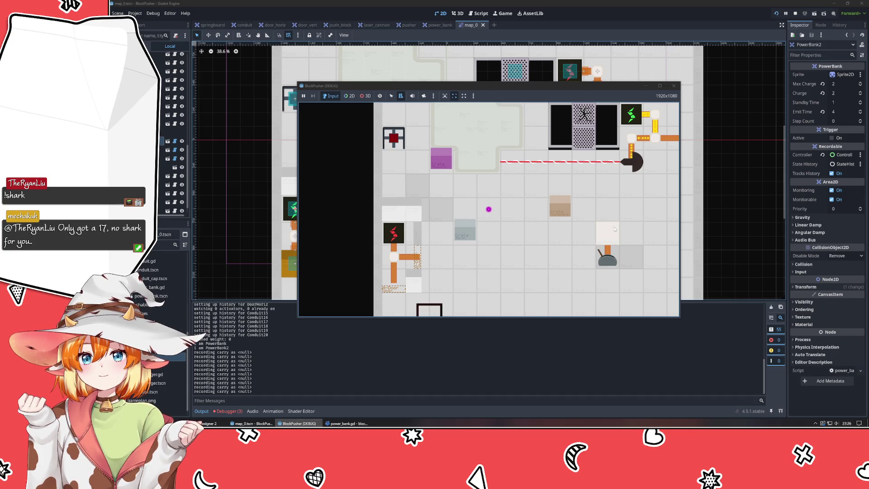
pyautogui.press('Down')
pyautogui.press('Down')
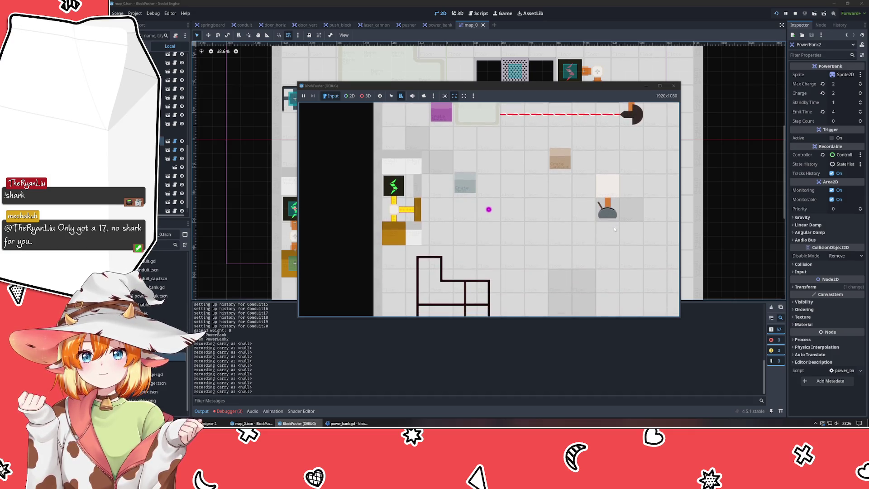
pyautogui.press('Down')
pyautogui.press('Left')
pyautogui.press('Left')
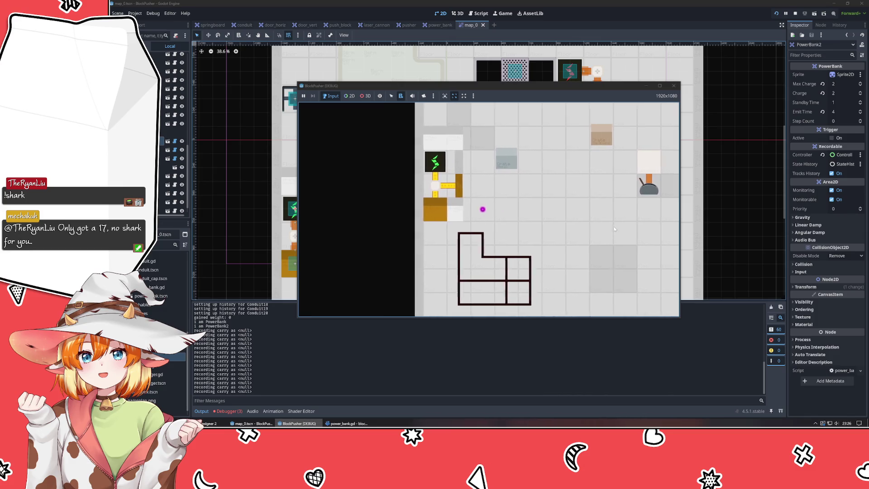
pyautogui.press('Up')
pyautogui.press('Up')
pyautogui.press('Up')
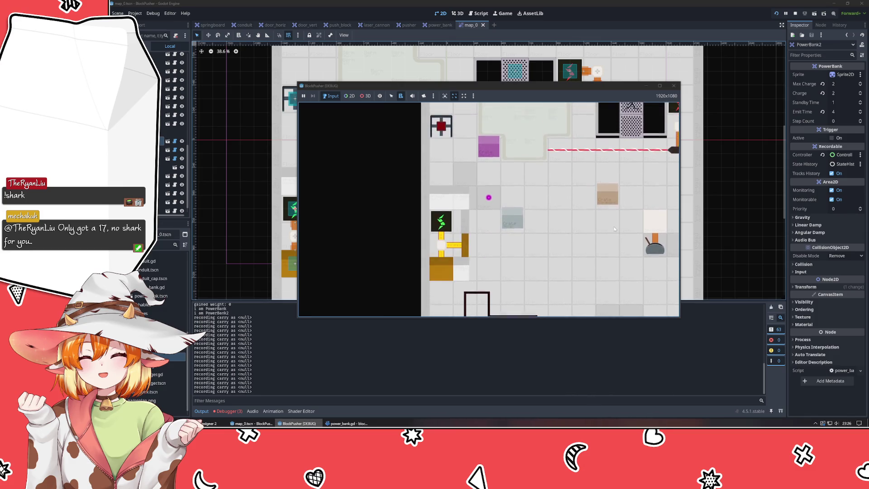
pyautogui.press('Right')
pyautogui.press('Right')
pyautogui.press('Right')
pyautogui.press('Down')
pyautogui.press('Left')
pyautogui.press('Down')
pyautogui.press('Left')
pyautogui.press('Left')
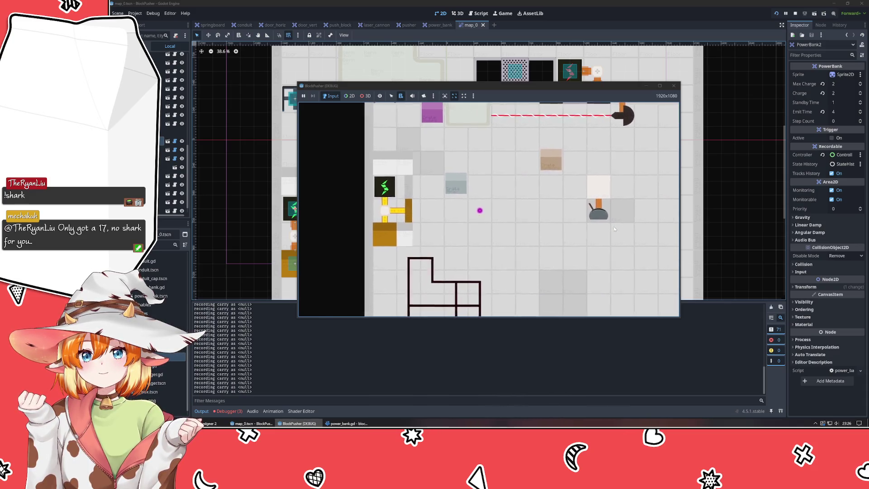
pyautogui.press('Left')
pyautogui.press('Left')
pyautogui.press('Left')
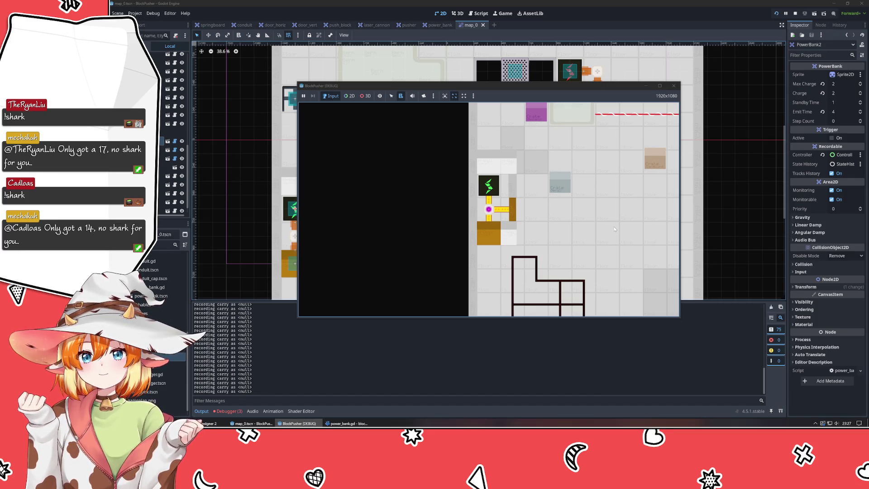
# Rewind two moves with Z, step left onto the conduit junction, and stop the game
pyautogui.press('z')
pyautogui.press('z')
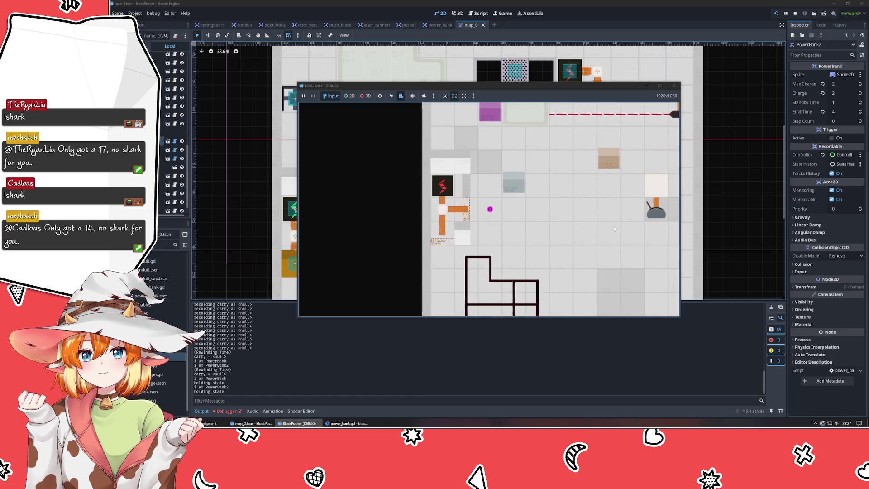
pyautogui.press('z')
pyautogui.press('z')
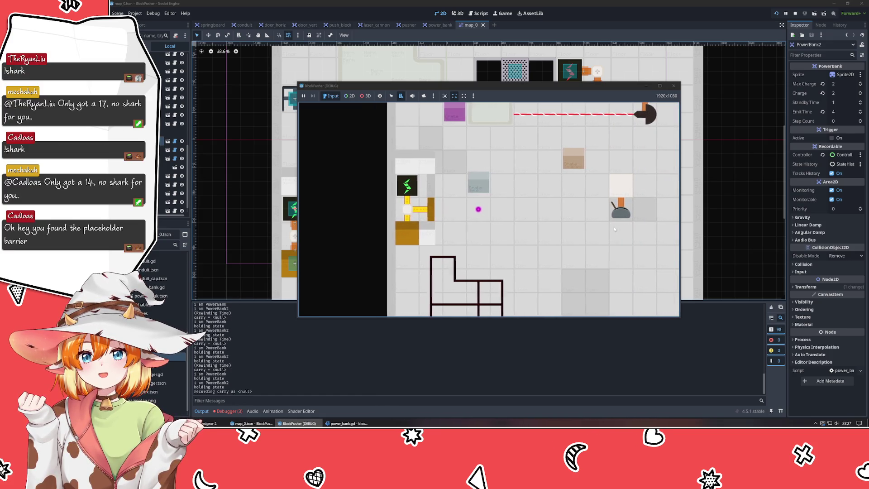
pyautogui.press('Left')
pyautogui.press('Left')
pyautogui.press('Left')
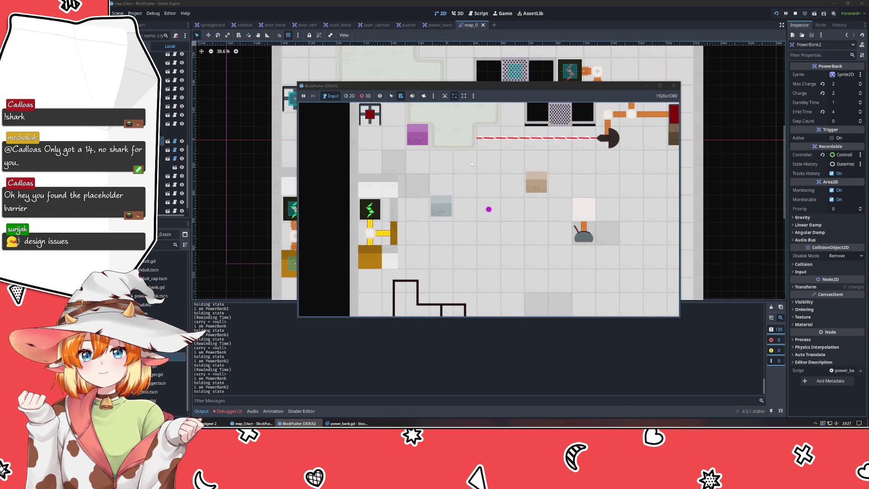
pyautogui.click(673, 86)
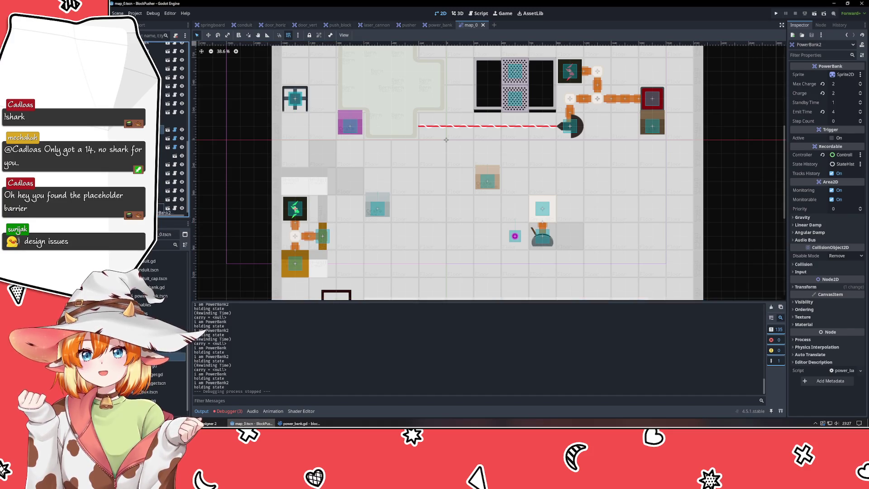
# Reparent a node in the Scene dock, then inspect the LaserCannon and PowerBank2 nodes
pyautogui.moveTo(166, 138); pyautogui.dragTo(165, 208)
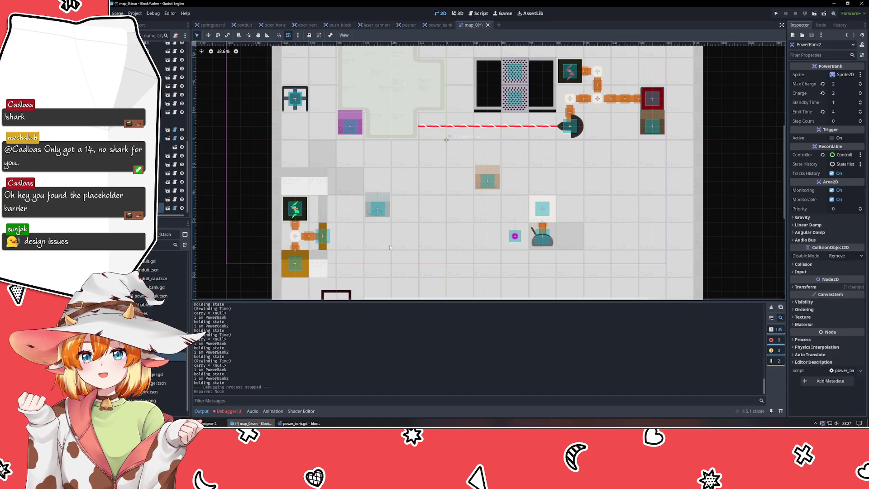
pyautogui.click(712, 236)
pyautogui.click(165, 181)
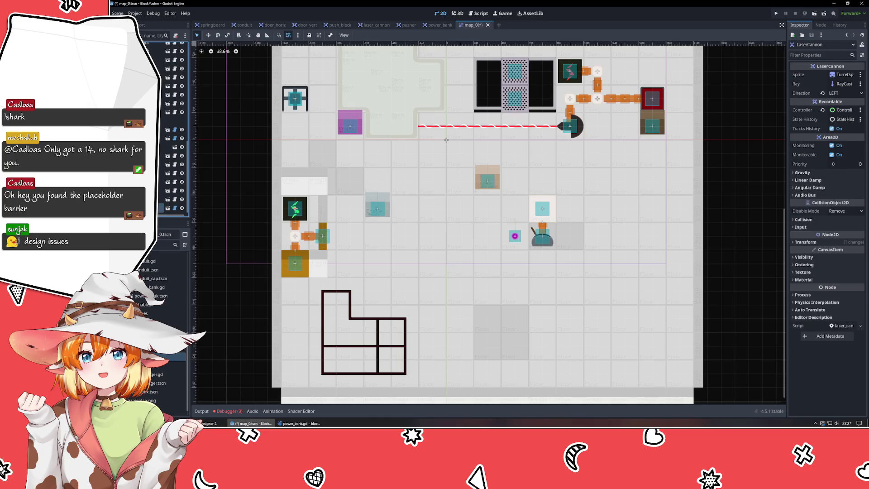
pyautogui.click(162, 207)
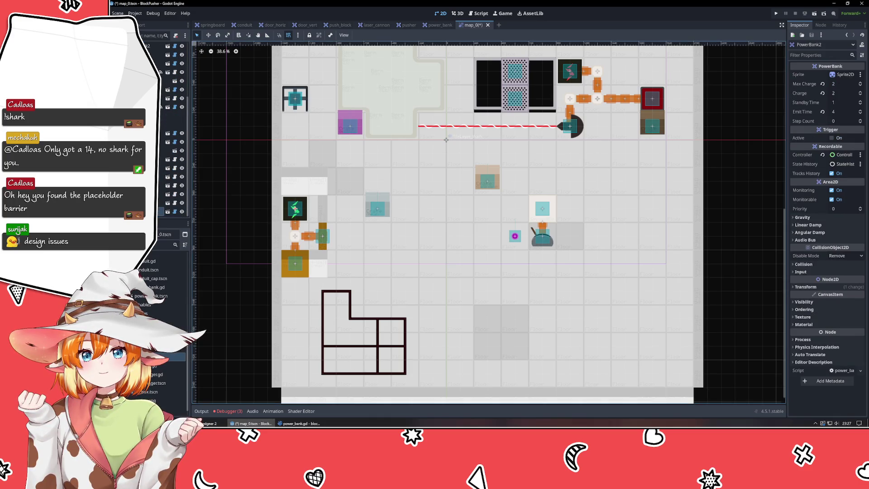
pyautogui.click(298, 423)
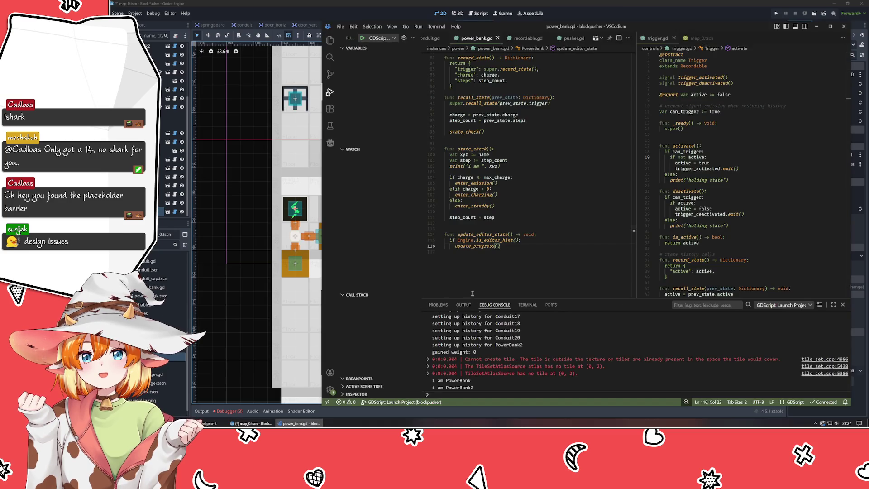
# Delete the var xyz and debug print lines from state_check and save power_bank.gd
pyautogui.press('Down')
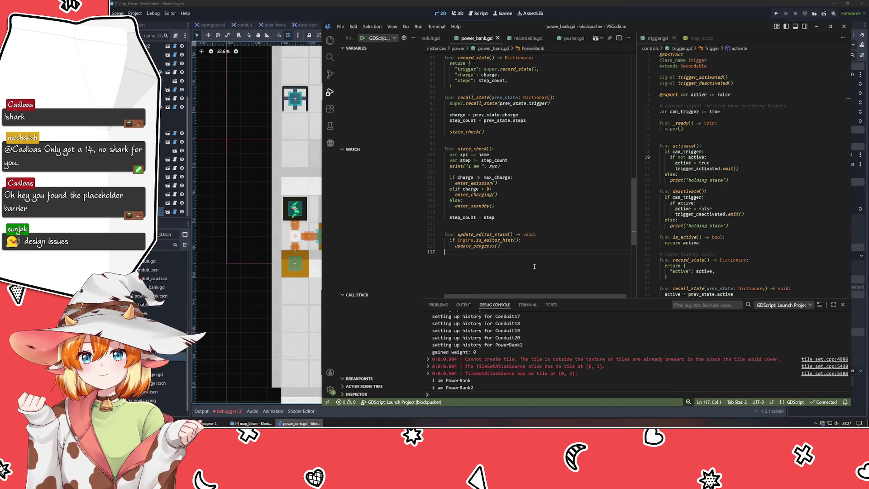
pyautogui.click(513, 168)
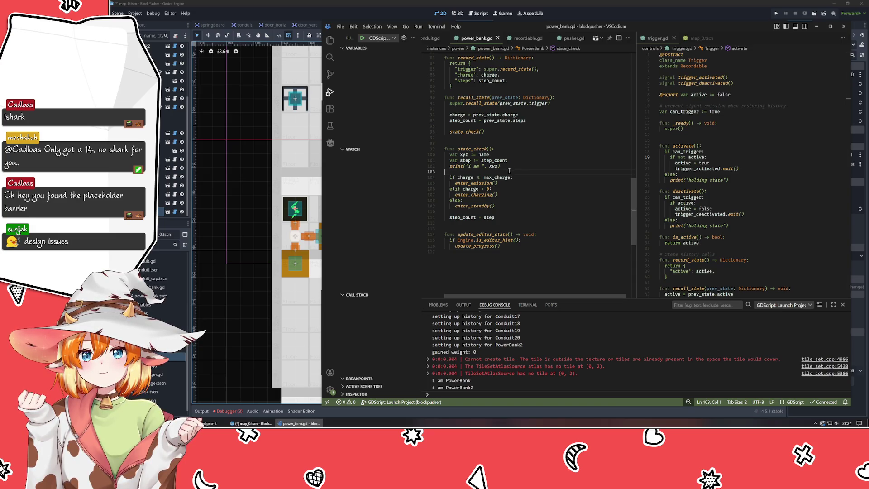
pyautogui.moveTo(514, 166); pyautogui.dragTo(496, 149)
pyautogui.press('BackSpace')
pyautogui.press('BackSpace')
pyautogui.hotkey('ctrl', 's')
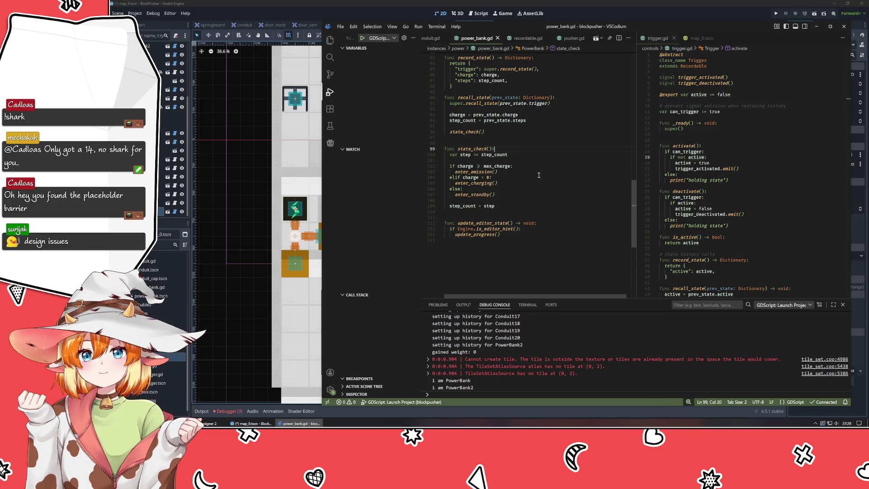
pyautogui.scroll(5, 519, 260)
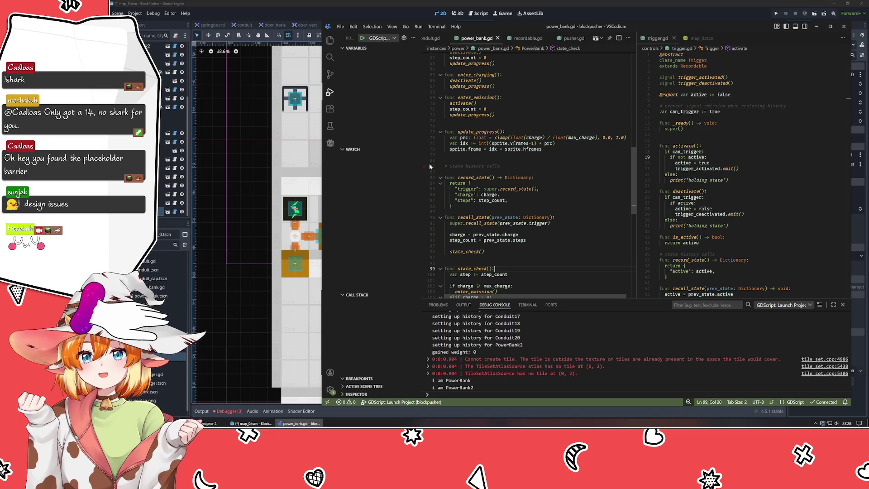
pyautogui.moveTo(421, 164); pyautogui.dragTo(400, 164)
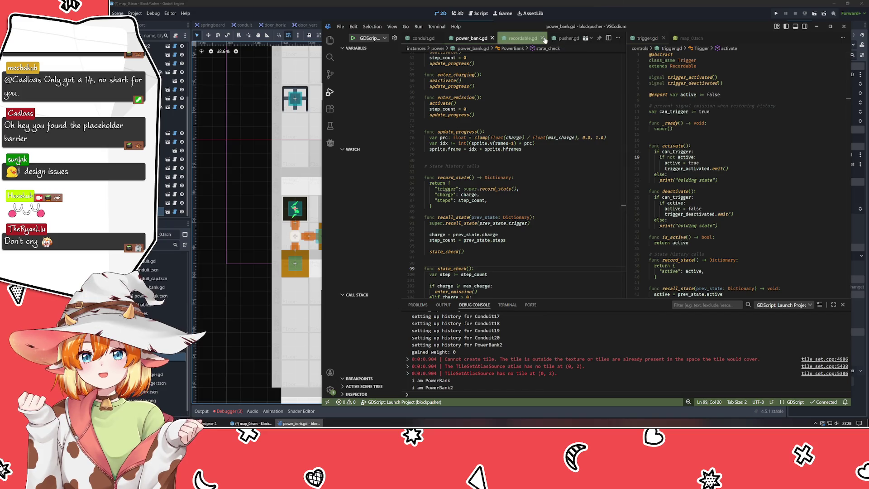
# Open conduit.gd from the Explorer and review its _ready function
pyautogui.click(330, 41)
pyautogui.click(421, 38)
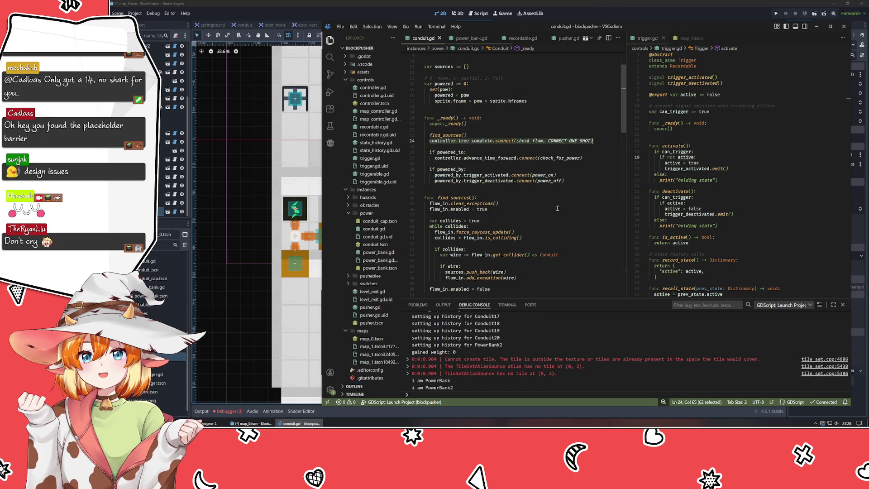
pyautogui.click(560, 208)
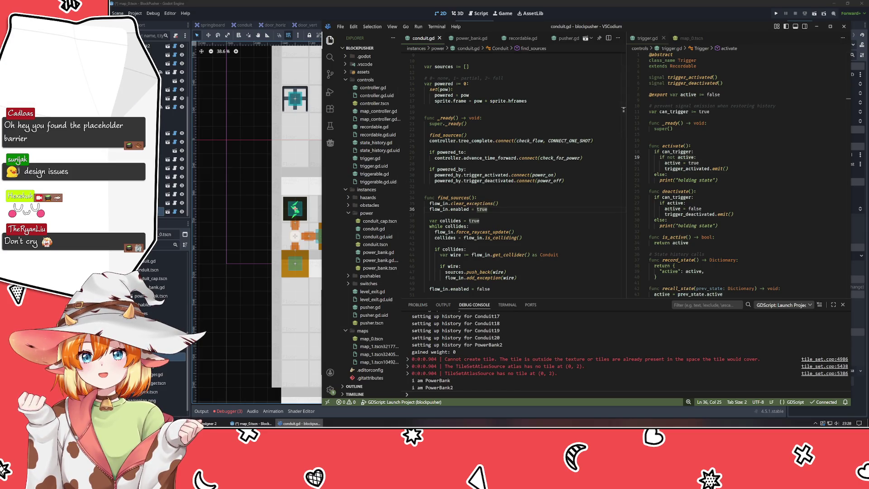
pyautogui.click(507, 115)
pyautogui.scroll(3, 507, 115)
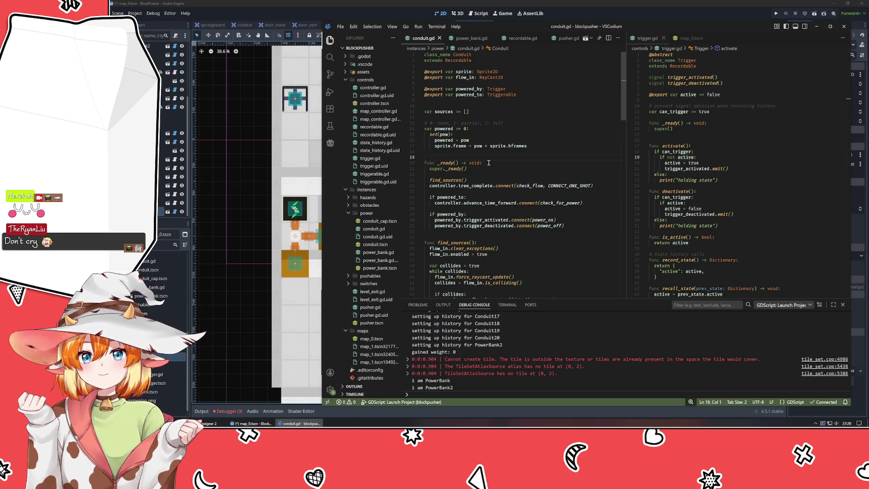
pyautogui.scroll(-6, 488, 162)
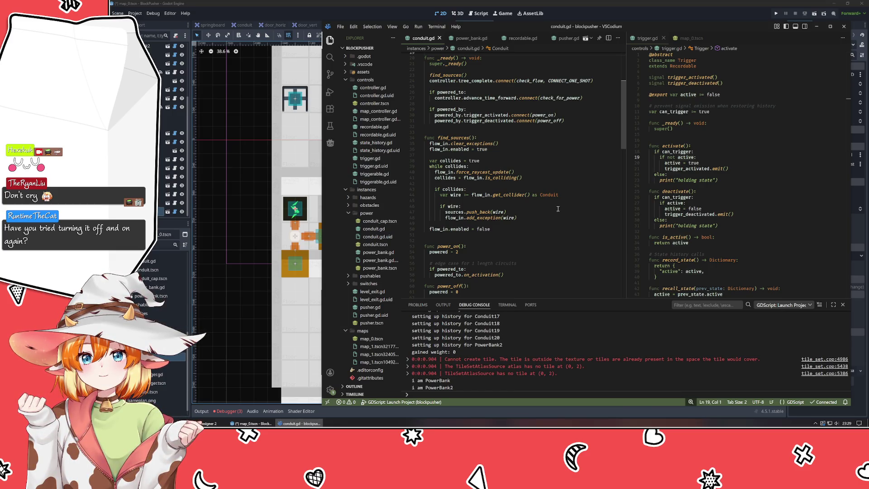
# Duplicate the tree_complete connect line, changing check_flow to find_sources in the copy
pyautogui.click(505, 80)
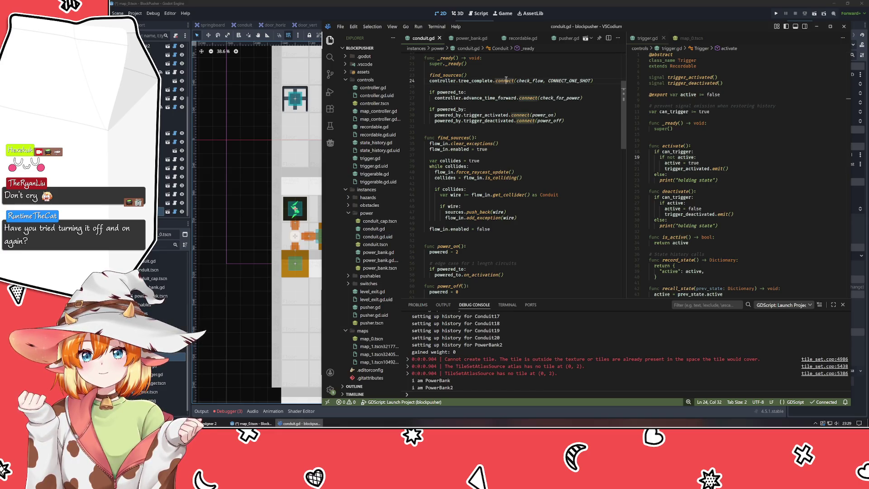
pyautogui.hotkey('shift', 'alt', 'Down')
pyautogui.doubleClick(445, 75)
pyautogui.hotkey('ctrl', 'c')
pyautogui.doubleClick(524, 87)
pyautogui.hotkey('ctrl', 'v')
# Comment out the direct find_sources() call, move the find_sources connection above check_flow, and save
pyautogui.click(477, 75)
pyautogui.hotkey('ctrl', '/')
pyautogui.scroll(1, 477, 75)
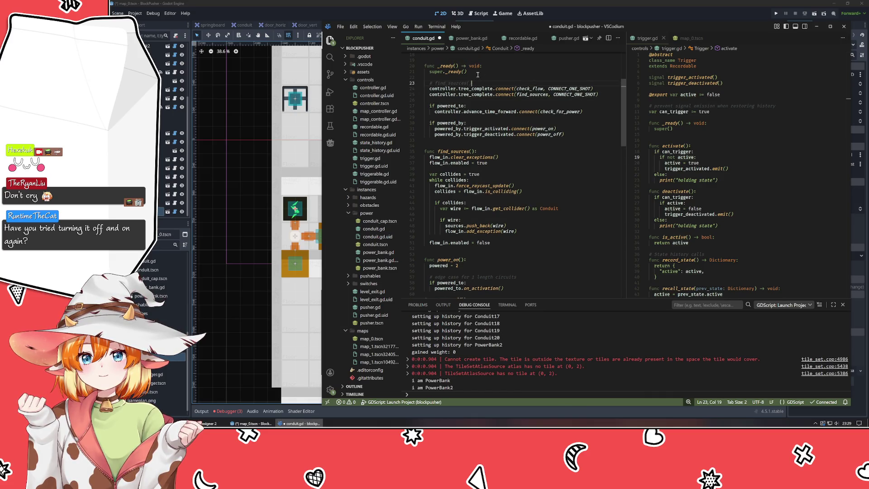
pyautogui.press('Down')
pyautogui.hotkey('alt', 'Down')
pyautogui.hotkey('ctrl', 's')
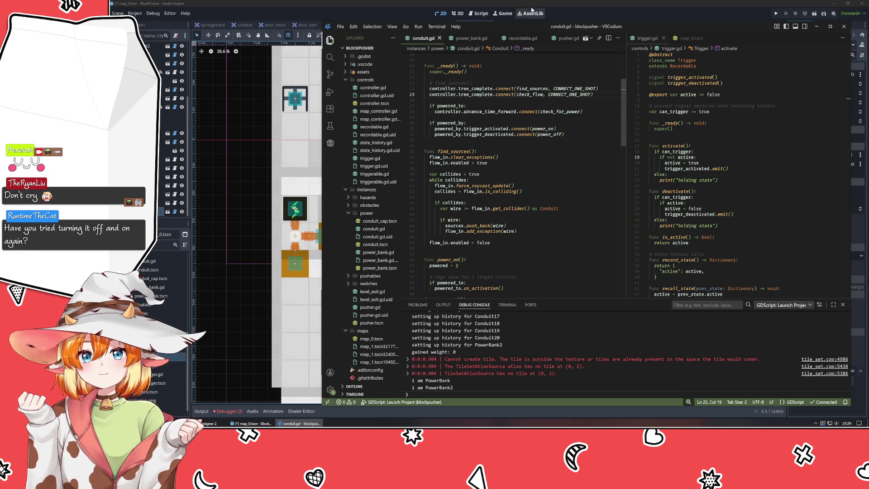
pyautogui.click(572, 17)
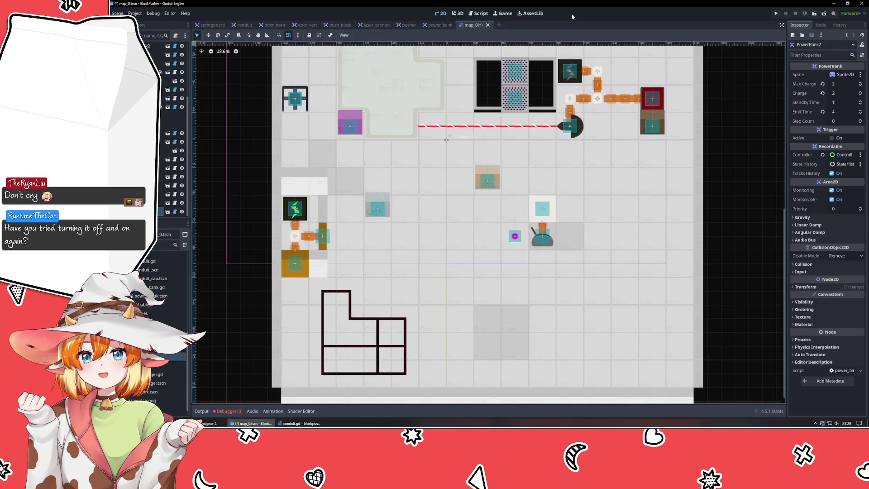
# Run BlockPusher with F5 to test the conduit change, then close the game window
pyautogui.press('F5')
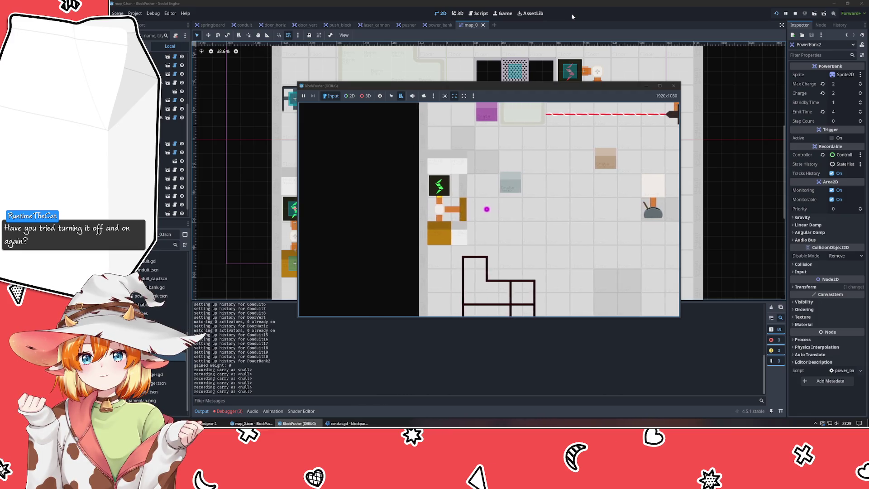
pyautogui.click(674, 85)
pyautogui.click(298, 423)
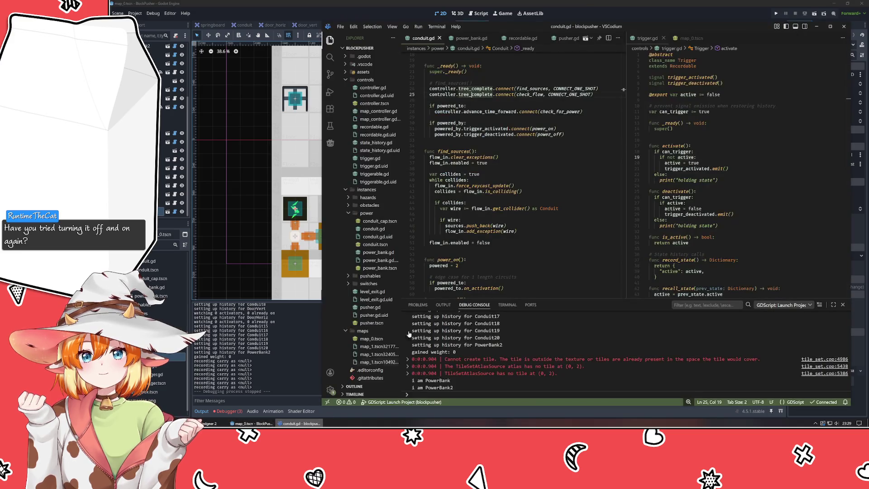
# Restore the direct find_sources() call in _ready and delete the find_sources connect line
pyautogui.hotkey('alt', 'Up')
pyautogui.press('Up')
pyautogui.hotkey('ctrl', '/')
pyautogui.press('Down')
pyautogui.press('Down')
pyautogui.hotkey('ctrl', 'shift', 'k')
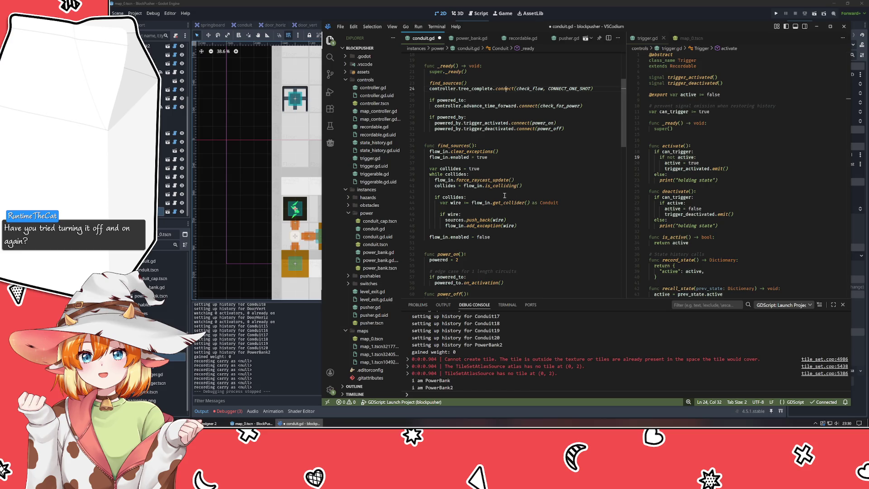
# Review check_for_power, check_flow's powered_by and sources logic, and power_on's powered_to call
pyautogui.click(480, 106)
pyautogui.click(562, 106)
pyautogui.scroll(-5, 549, 187)
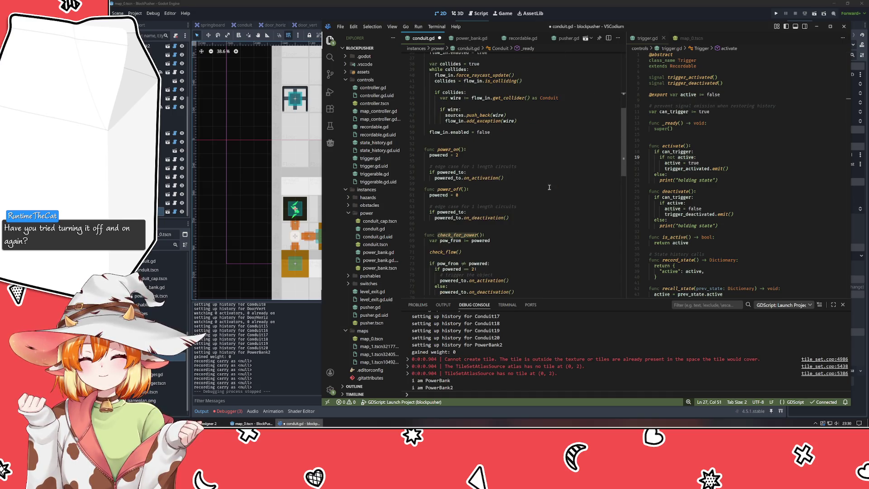
pyautogui.scroll(-4, 548, 186)
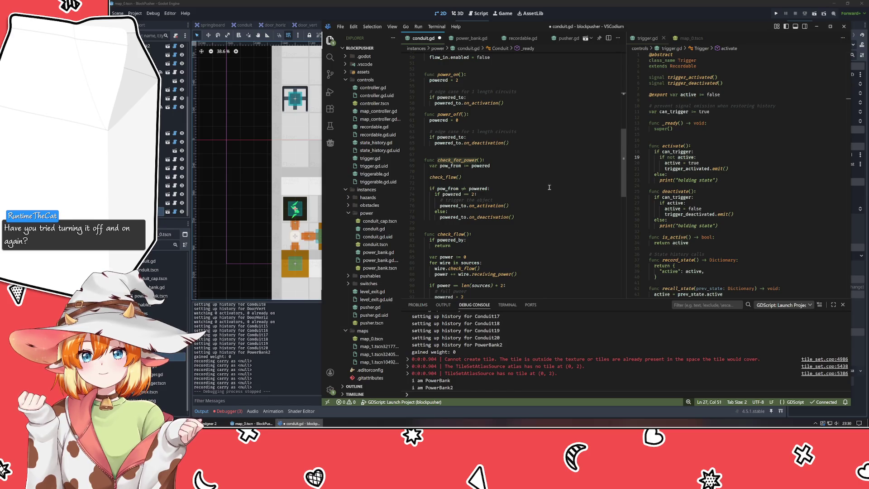
pyautogui.scroll(-3, 549, 187)
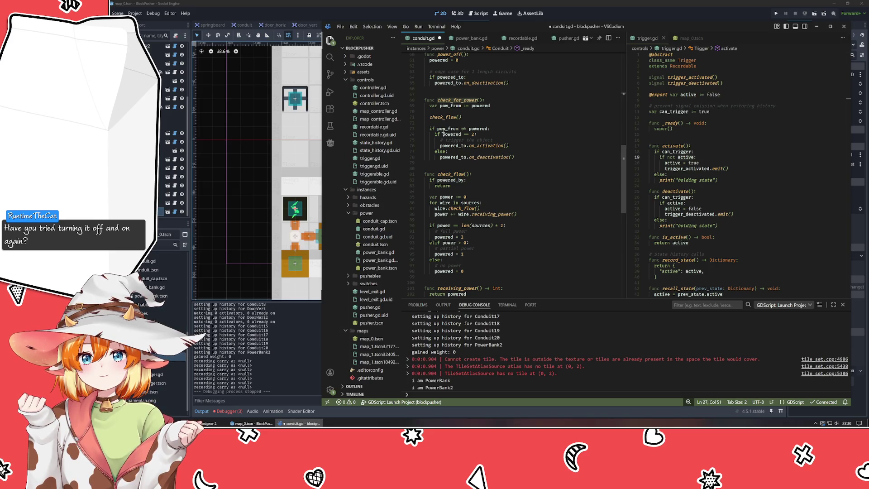
pyautogui.click(454, 180)
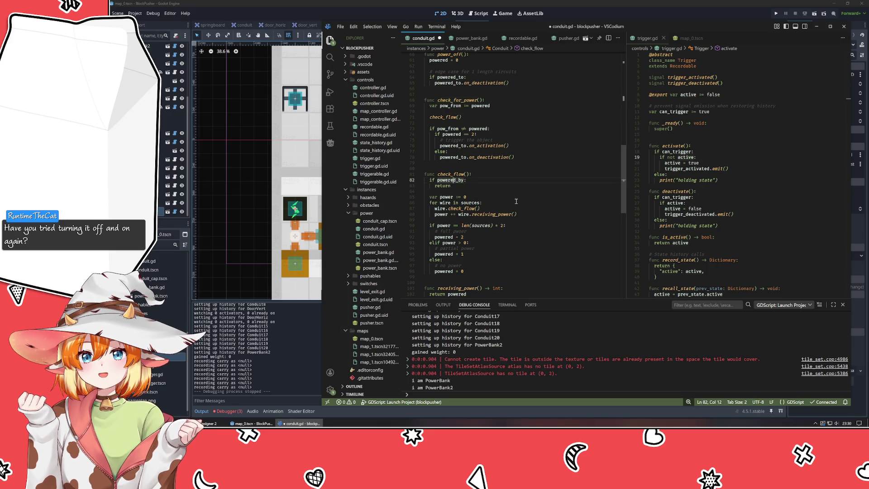
pyautogui.click(445, 174)
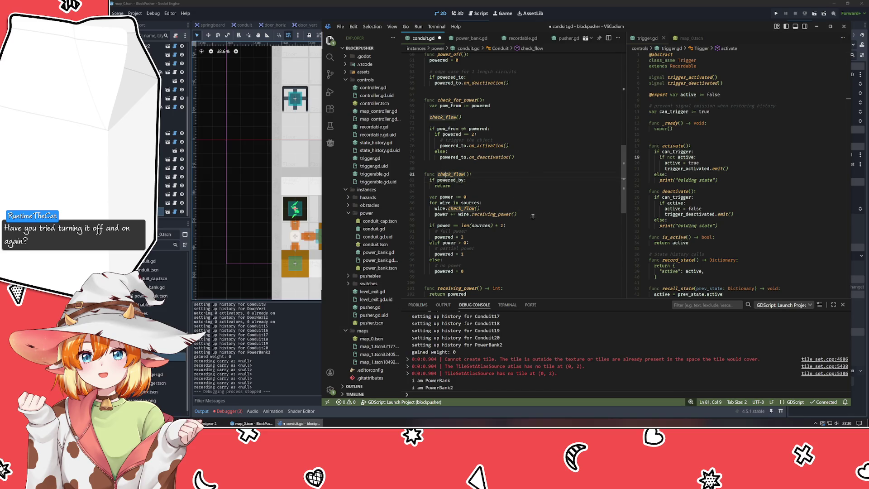
pyautogui.scroll(-2, 536, 219)
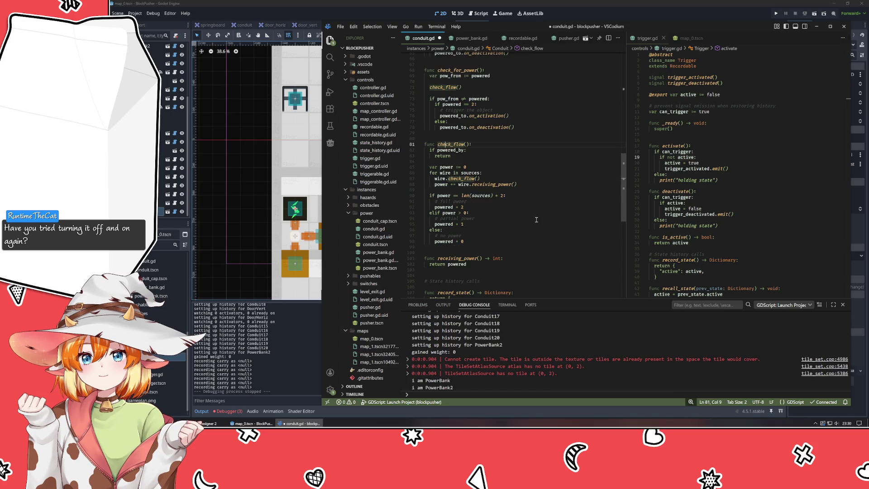
pyautogui.click(477, 174)
pyautogui.scroll(9, 497, 183)
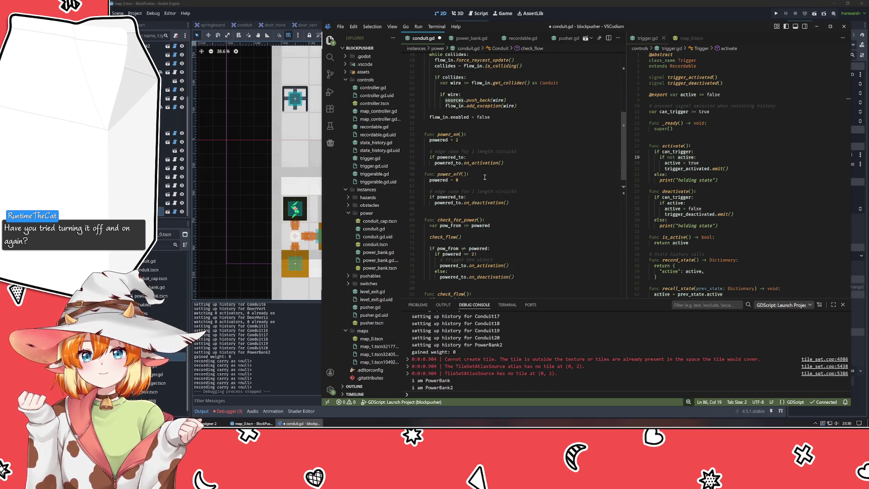
pyautogui.click(443, 163)
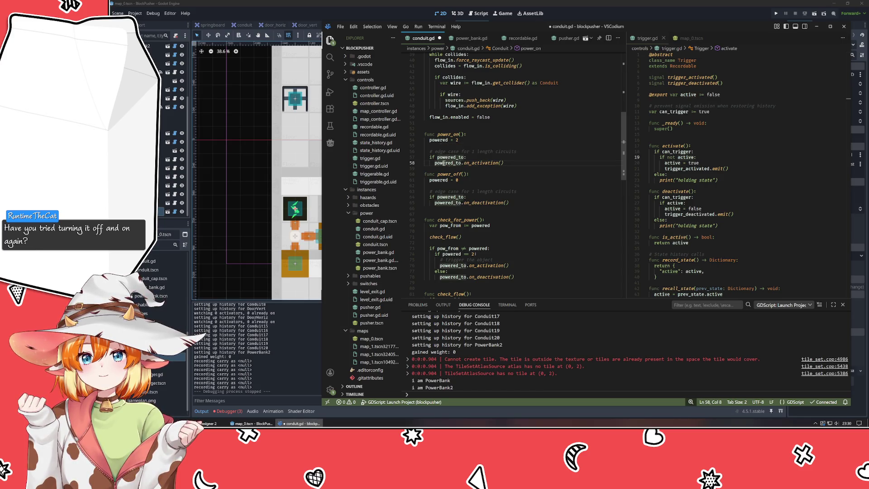
pyautogui.scroll(9, 511, 192)
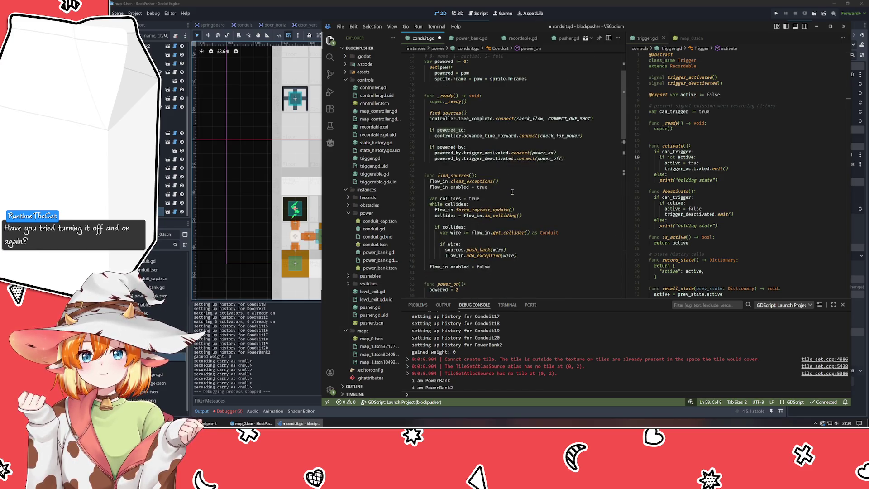
# Move the powered_to hookup below the powered_by block in _ready and save conduit.gd
pyautogui.click(468, 164)
pyautogui.hotkey('shift', 'Up')
pyautogui.hotkey('shift', 'Up')
pyautogui.hotkey('shift', 'Up')
pyautogui.hotkey('alt', 'Up')
pyautogui.hotkey('alt', 'Up')
pyautogui.hotkey('alt', 'Up')
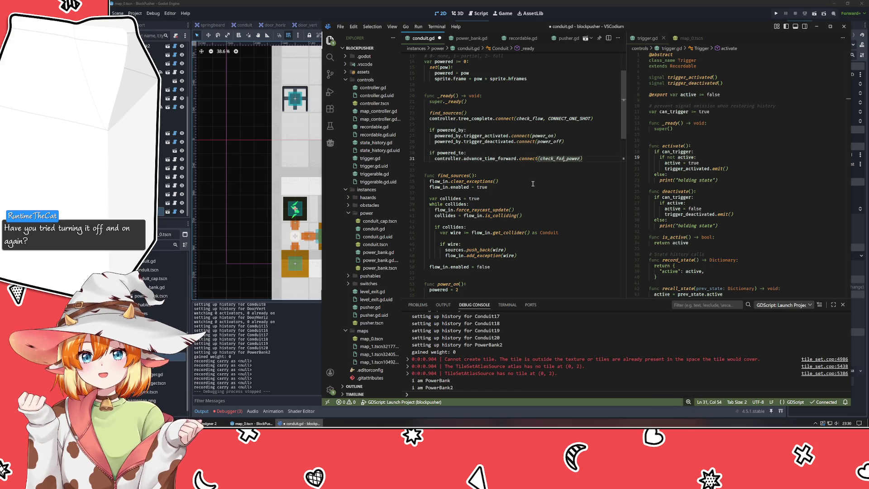
pyautogui.hotkey('ctrl', 's')
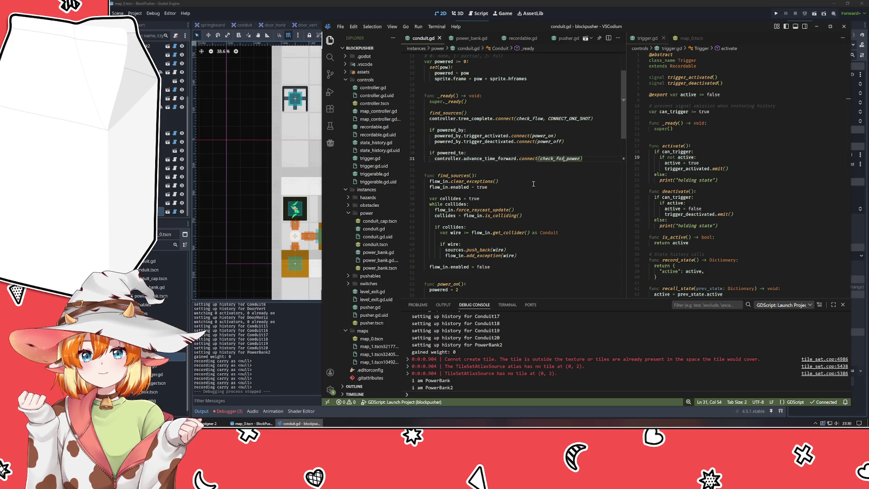
# Look over the saved conduit.gd, then return to the Godot editor
pyautogui.scroll(-5, 533, 184)
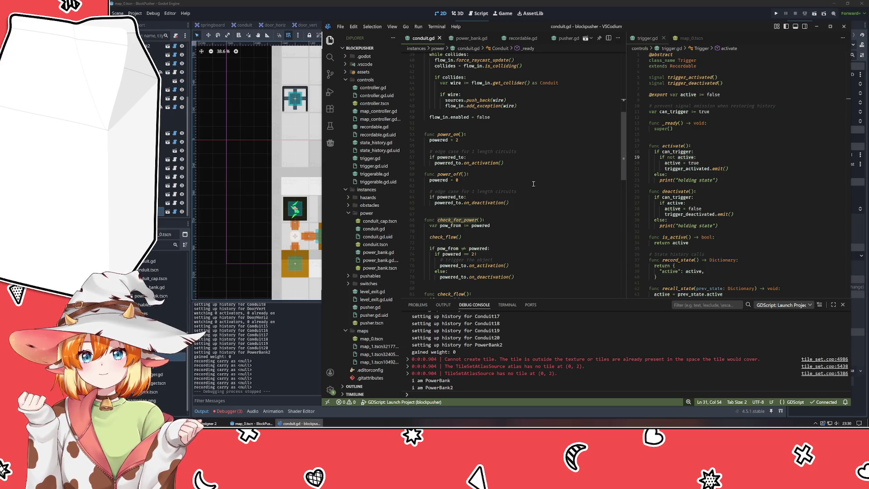
pyautogui.scroll(-2, 533, 184)
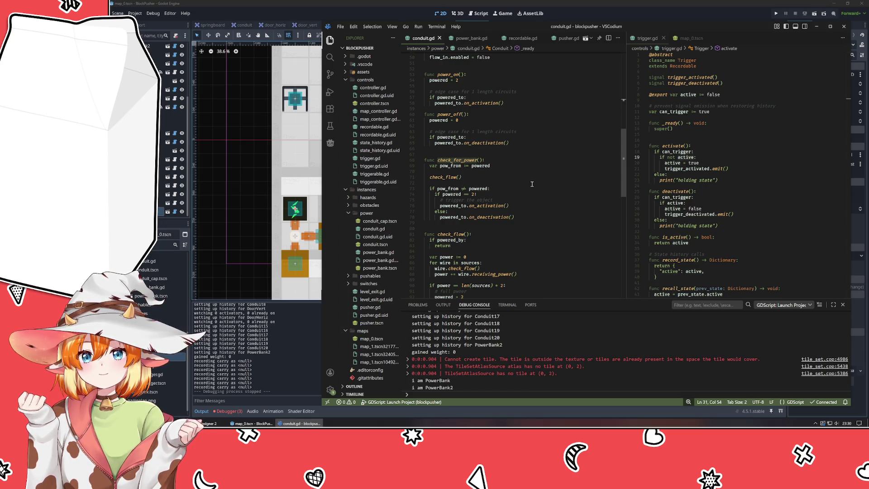
pyautogui.scroll(7, 531, 184)
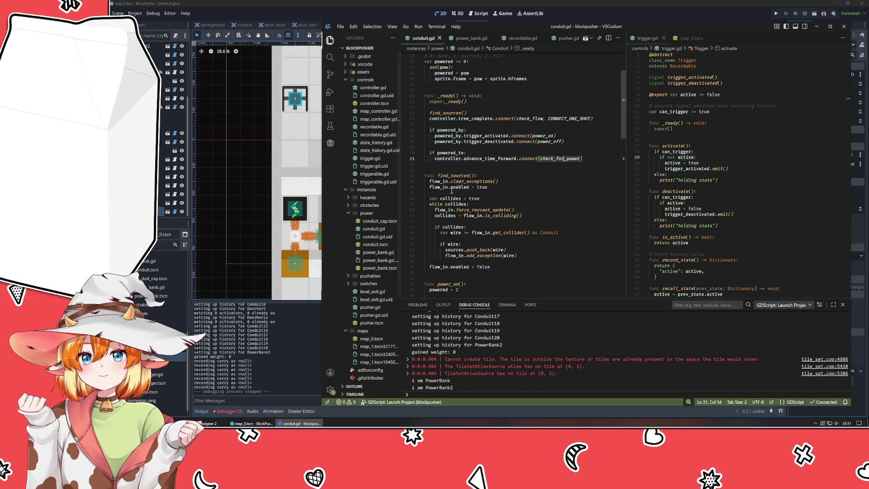
pyautogui.scroll(-5, 565, 182)
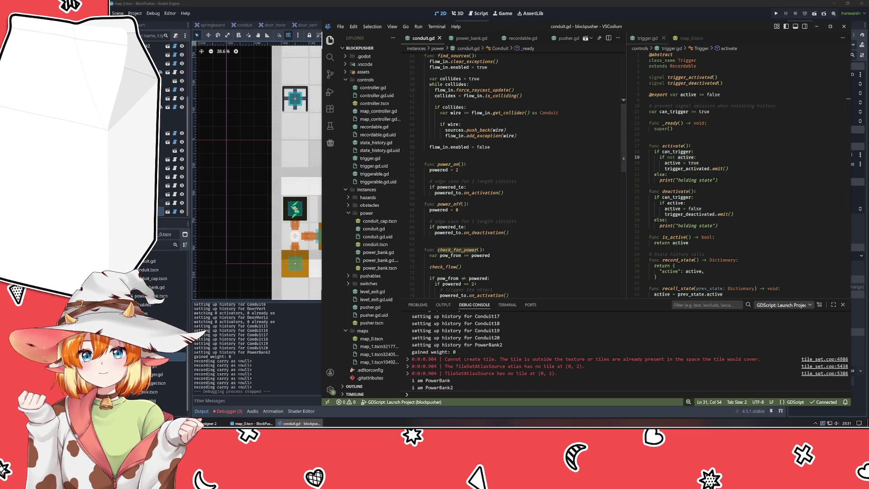
pyautogui.hotkey('alt', 'Tab')
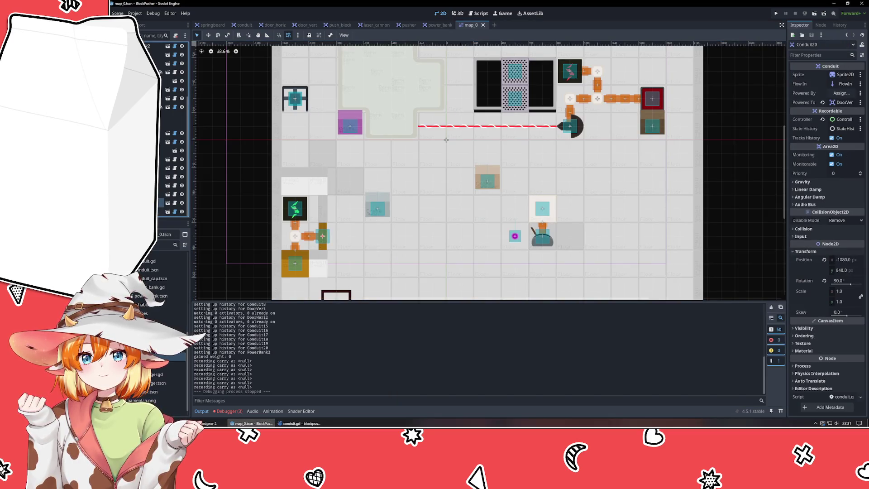
# Move PowerBank2 one place earlier in the scene order, check nearby conduits, and save the map
pyautogui.click(161, 211)
pyautogui.moveTo(168, 211); pyautogui.dragTo(168, 201)
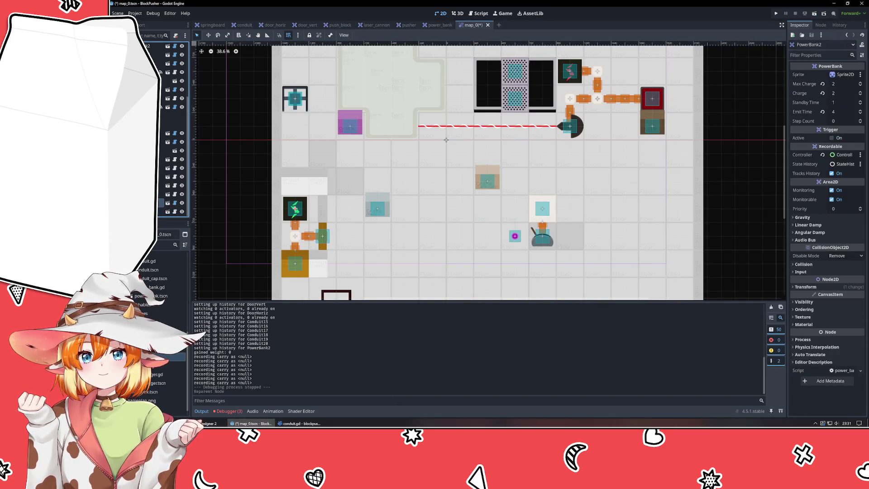
pyautogui.click(161, 211)
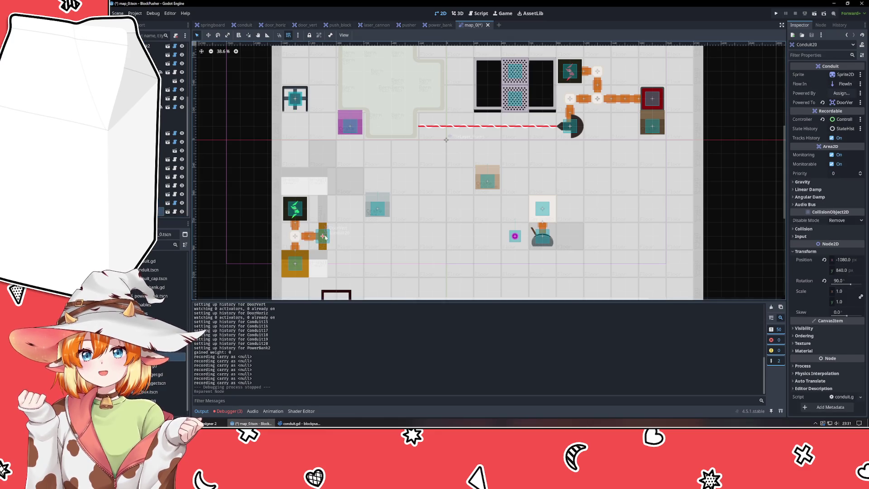
pyautogui.click(302, 254)
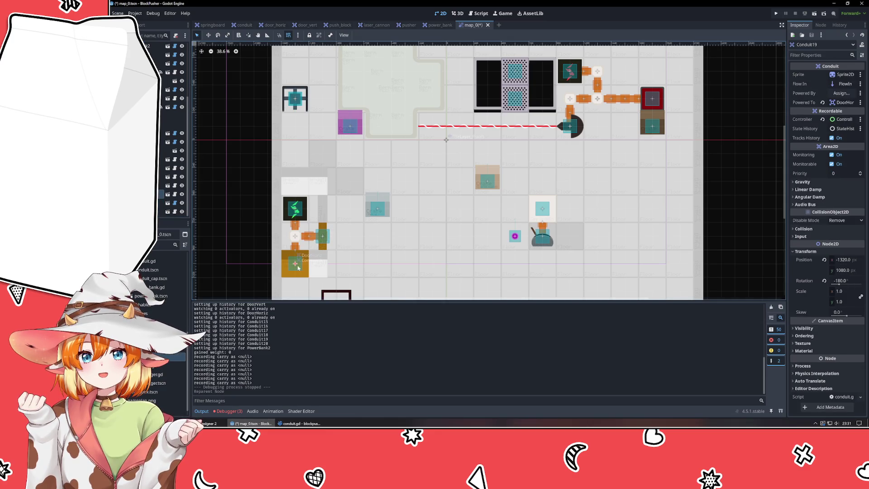
pyautogui.click(411, 258)
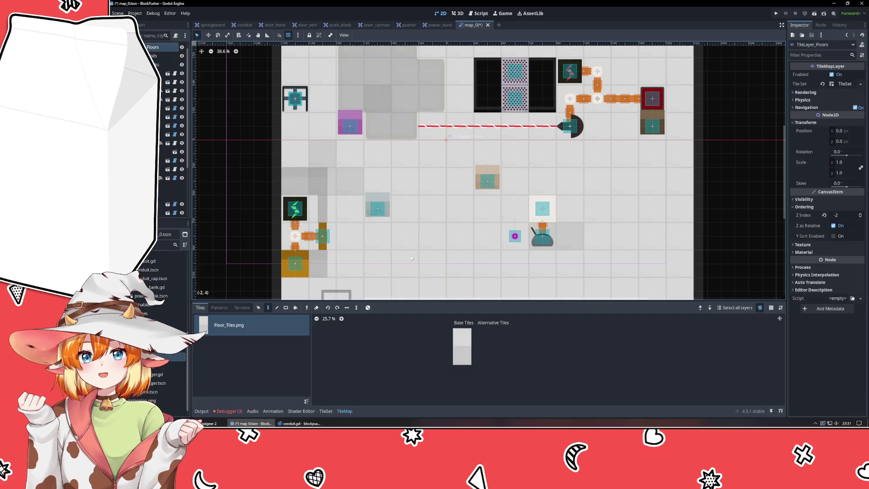
pyautogui.hotkey('ctrl', 's')
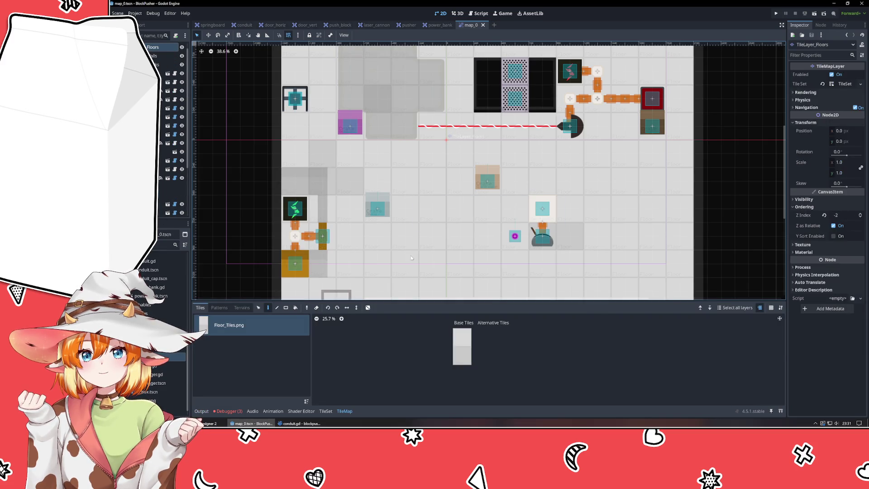
# Test-run the level, walking the player left, then stop the game
pyautogui.press('F6')
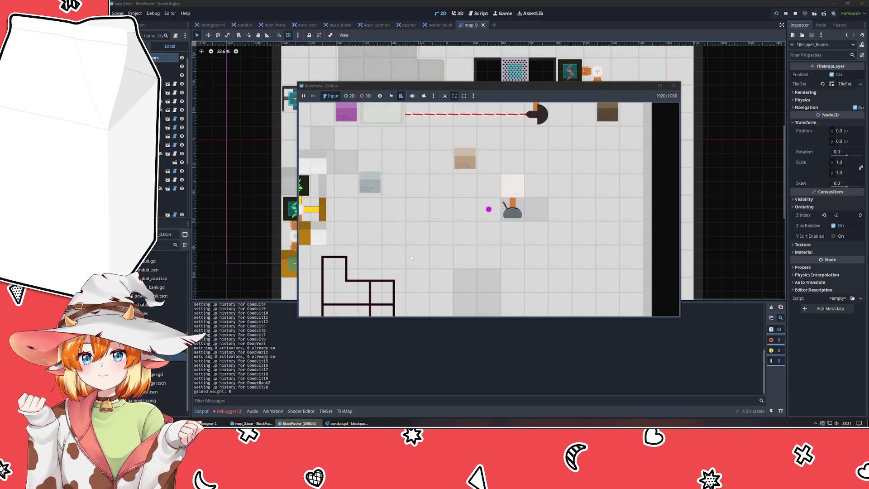
pyautogui.press('Left')
pyautogui.press('Left')
pyautogui.press('Left')
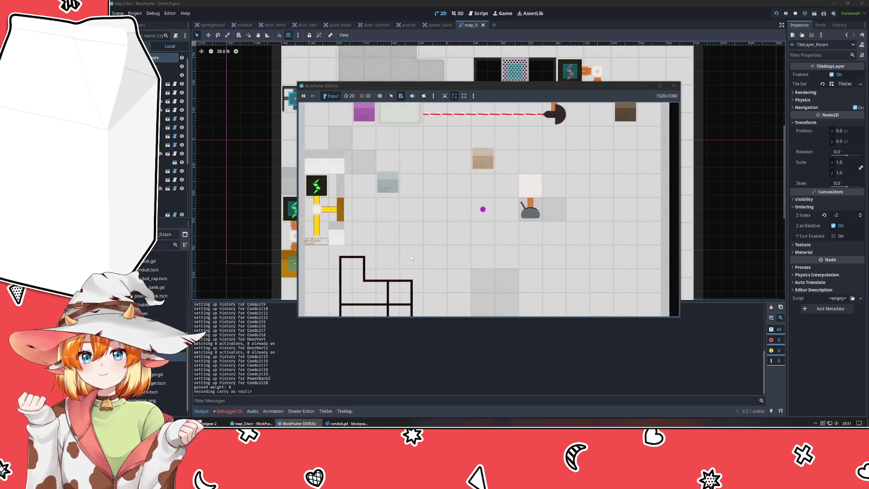
pyautogui.press('Left')
pyautogui.press('Left')
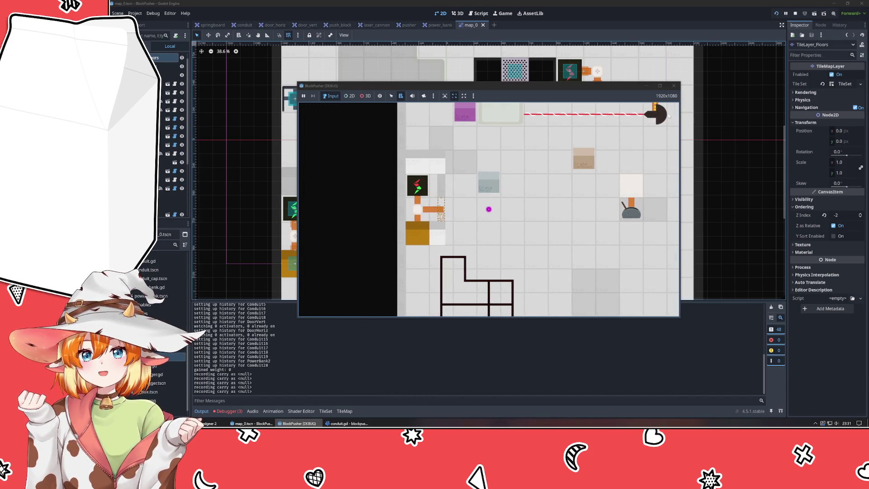
pyautogui.click(673, 86)
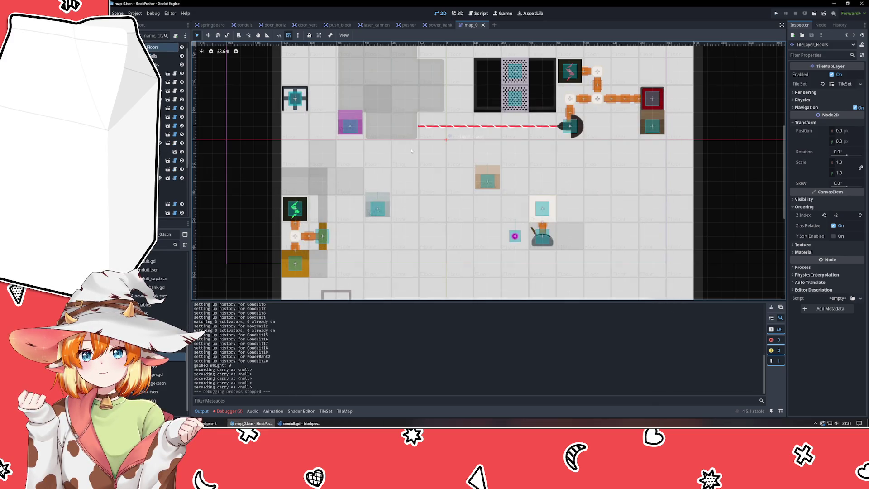
# Shift the player start about four tiles left and replay, pushing the brown block to power conduits
pyautogui.click(445, 140)
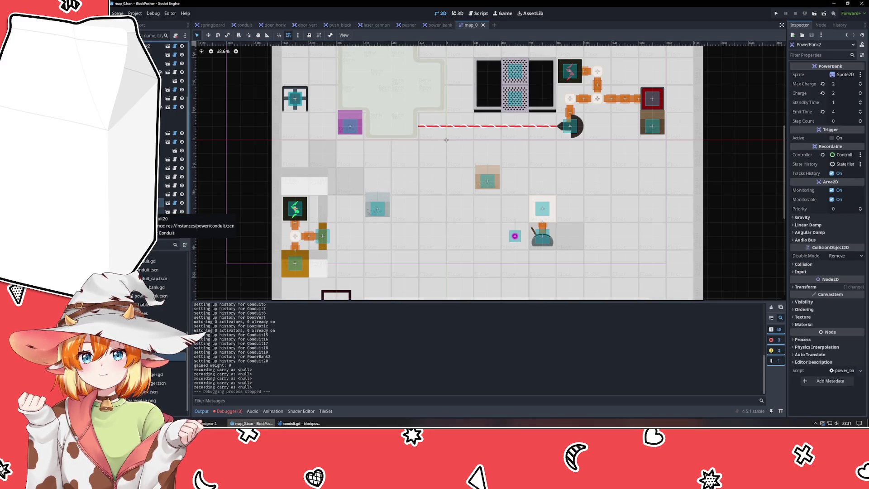
pyautogui.moveTo(514, 237); pyautogui.dragTo(408, 243)
pyautogui.press('F5')
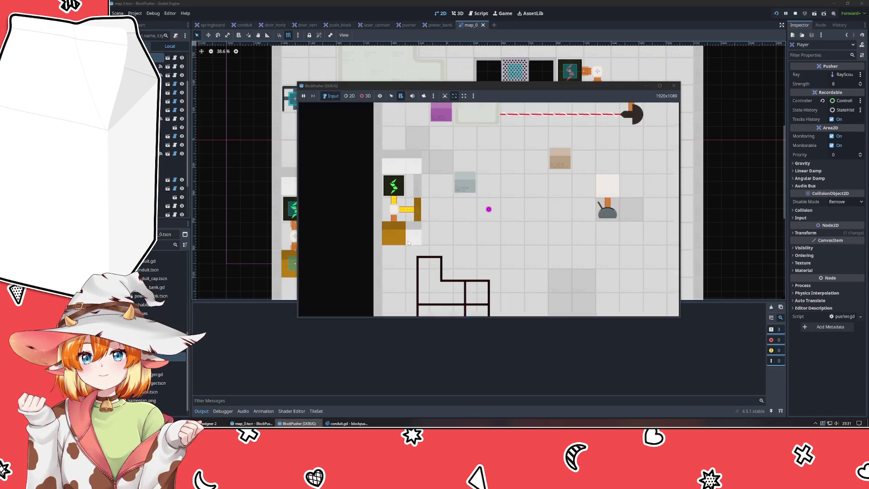
pyautogui.press('Up')
pyautogui.press('Up')
pyautogui.press('Up')
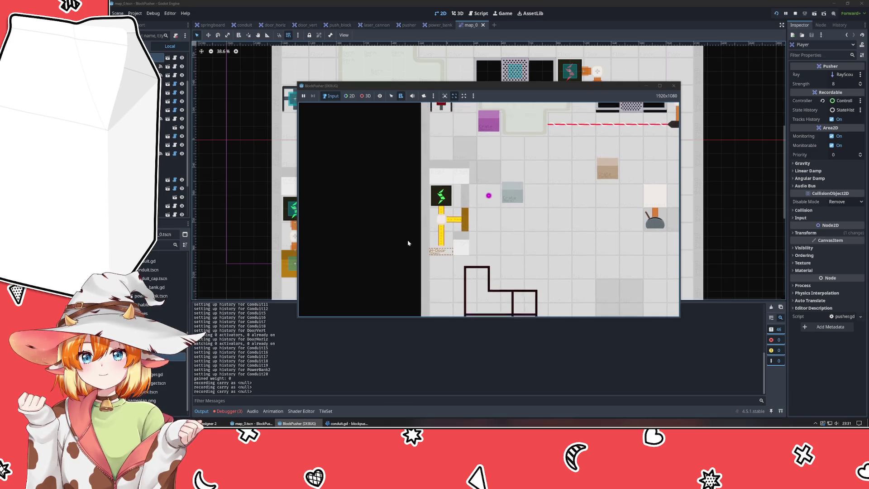
pyautogui.press('Down')
pyautogui.press('Down')
pyautogui.press('Down')
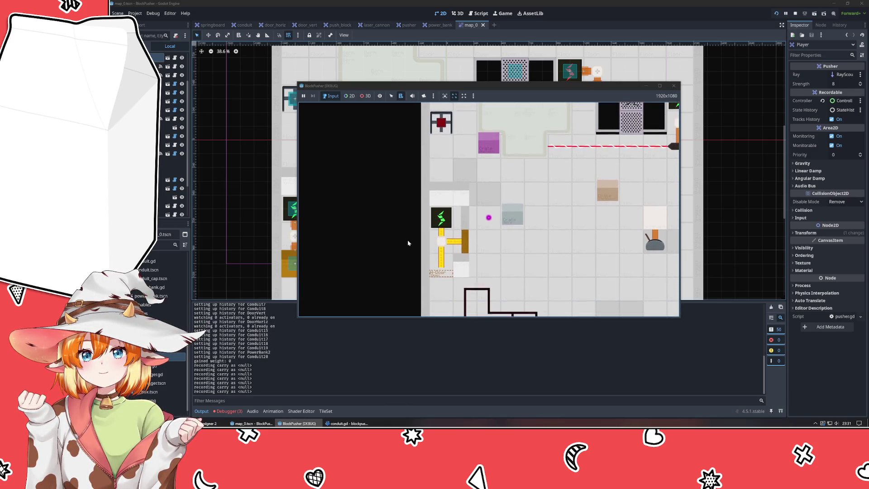
pyautogui.press('Left')
pyautogui.press('Down')
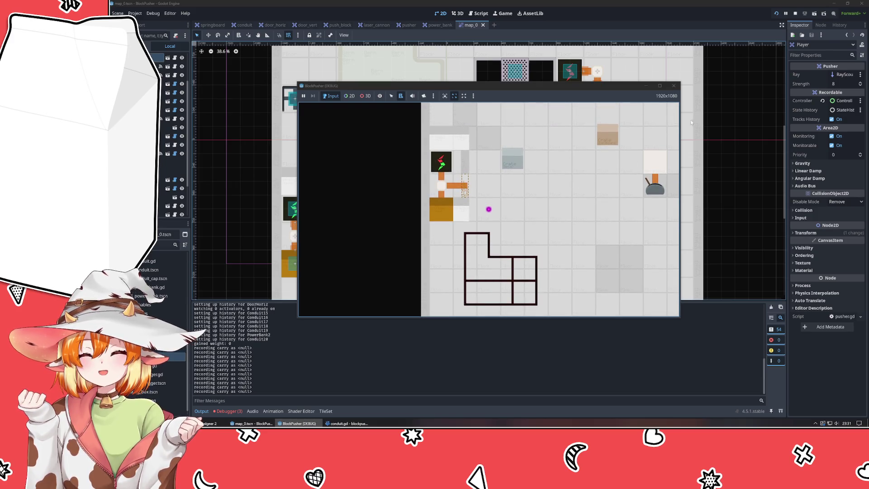
pyautogui.click(674, 86)
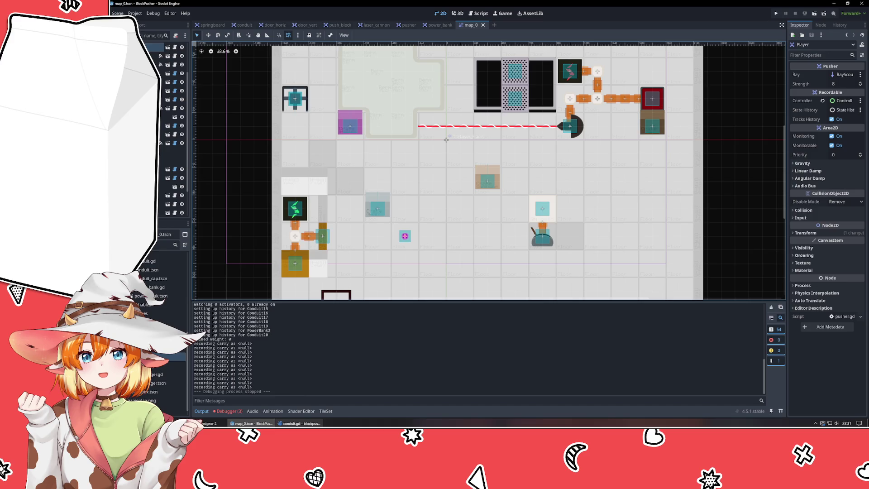
pyautogui.click(302, 423)
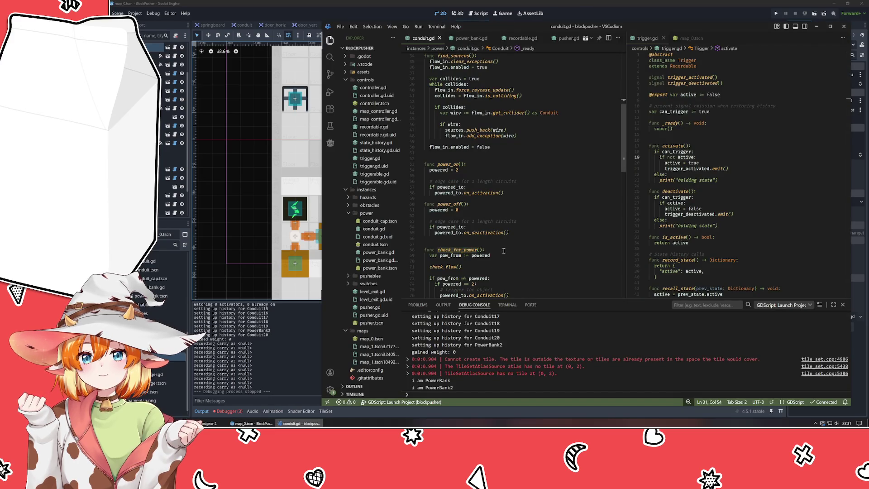
pyautogui.scroll(-3, 512, 177)
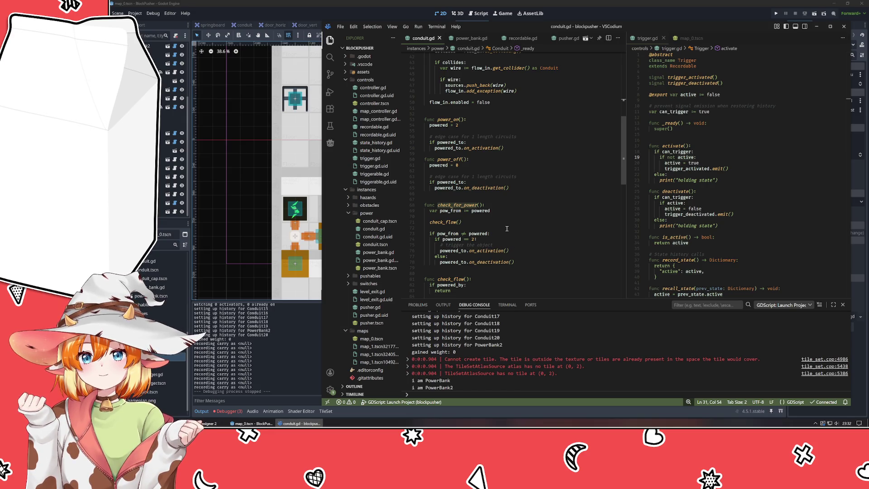
pyautogui.scroll(8, 508, 228)
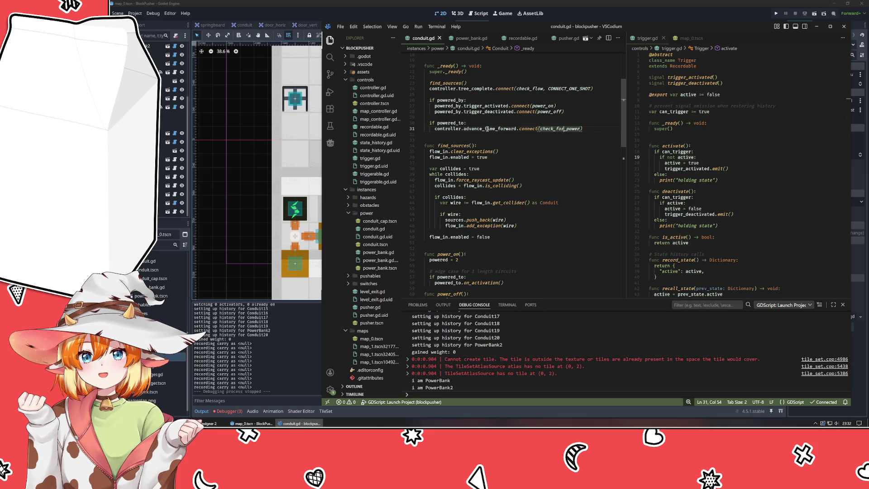
pyautogui.click(522, 157)
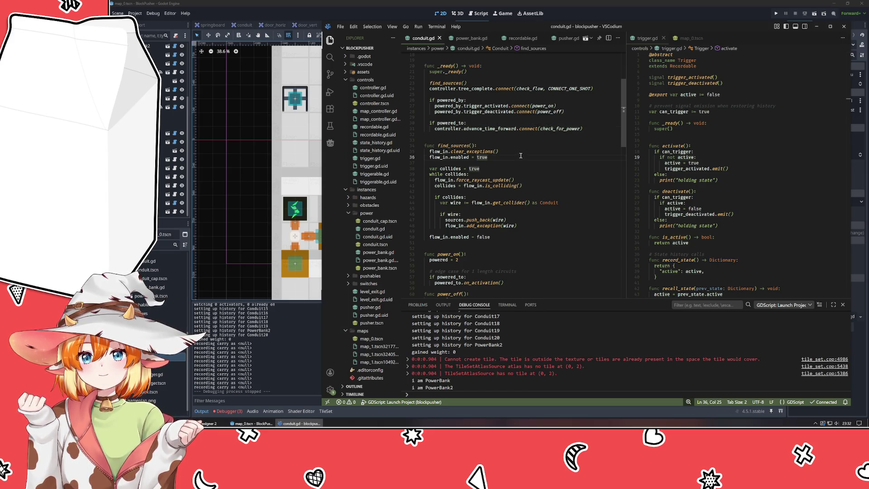
pyautogui.click(451, 123)
pyautogui.click(486, 128)
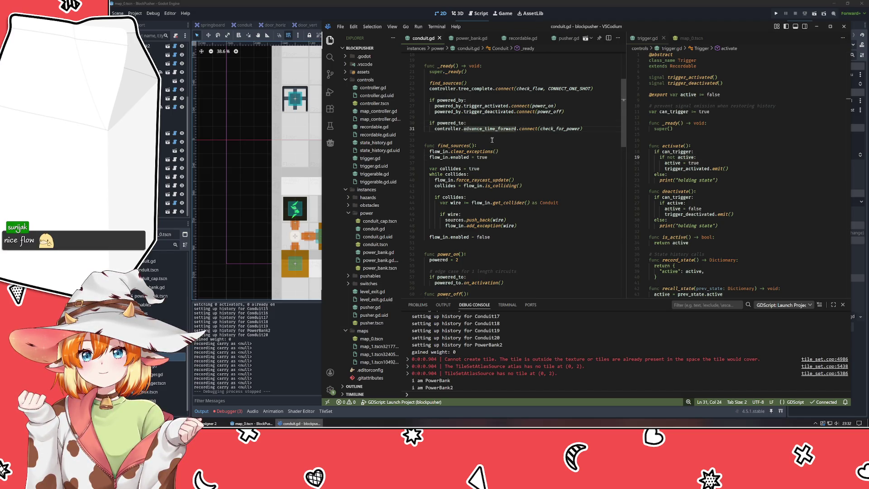
pyautogui.click(550, 129)
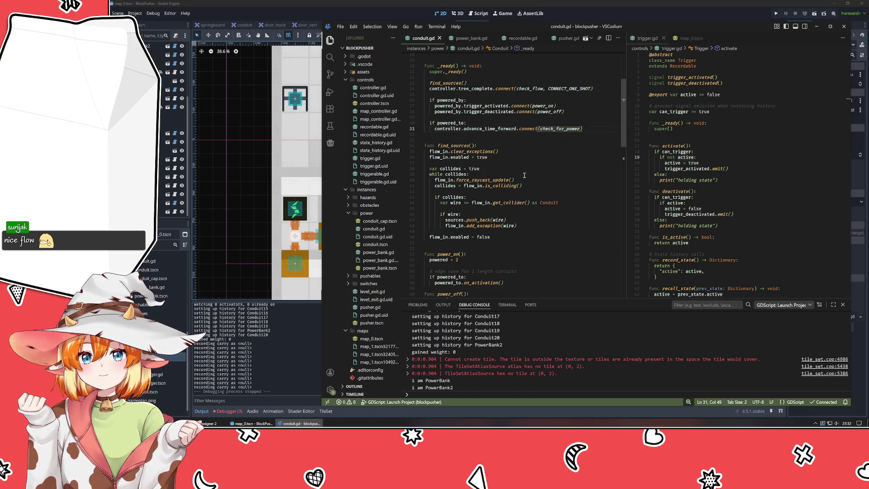
pyautogui.scroll(-10, 524, 175)
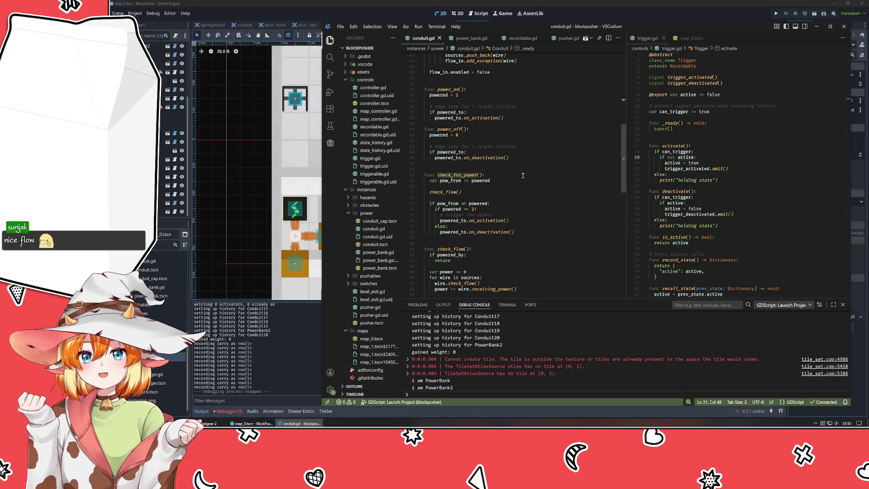
pyautogui.scroll(-3, 520, 174)
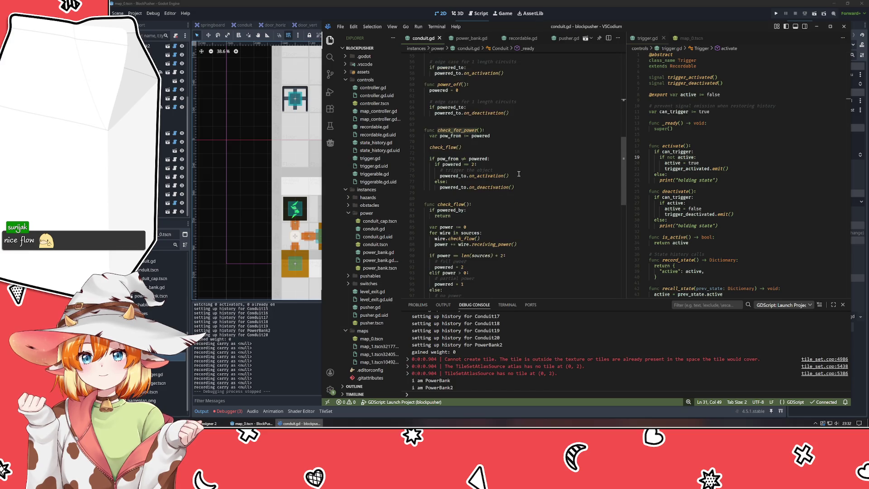
pyautogui.scroll(-2, 519, 174)
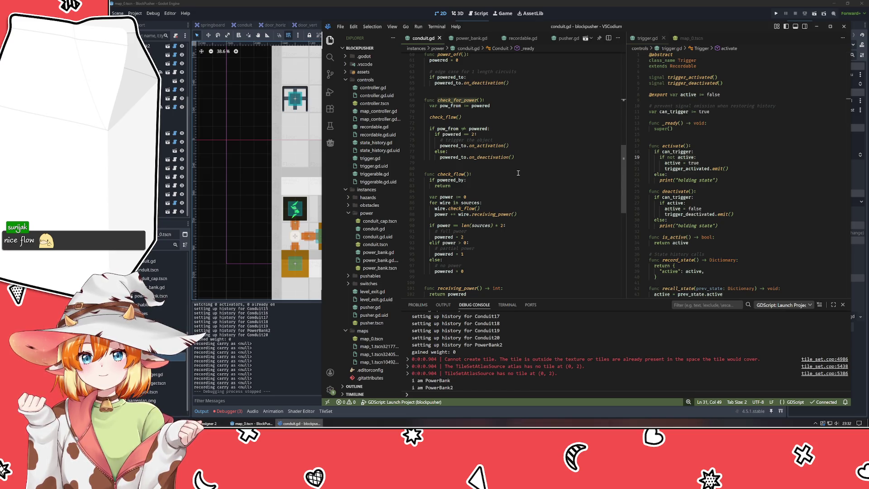
pyautogui.scroll(-2, 518, 173)
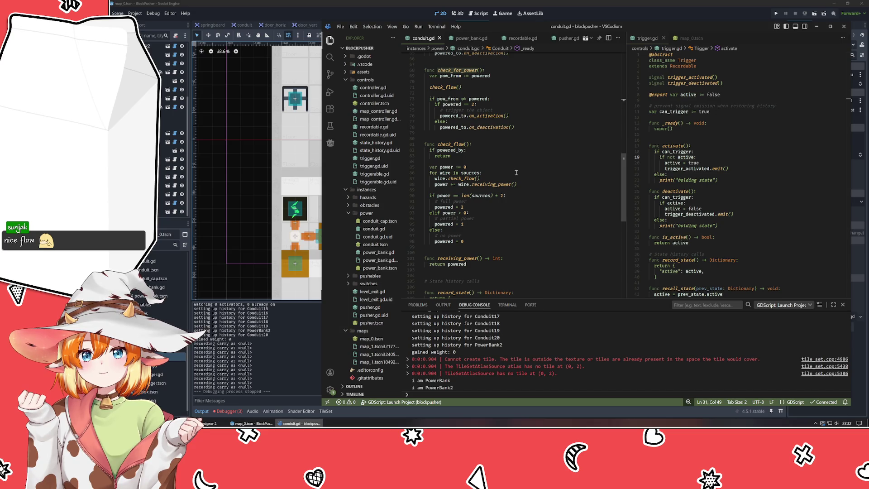
pyautogui.scroll(20, 516, 172)
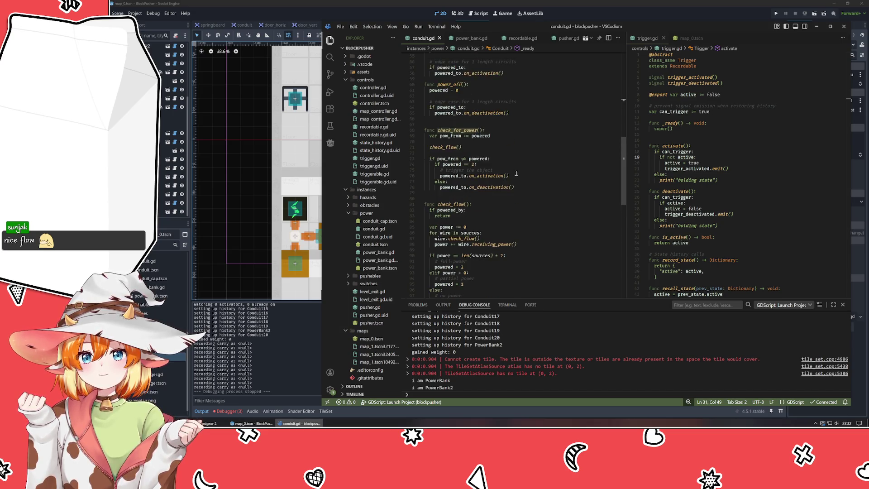
pyautogui.scroll(3, 515, 175)
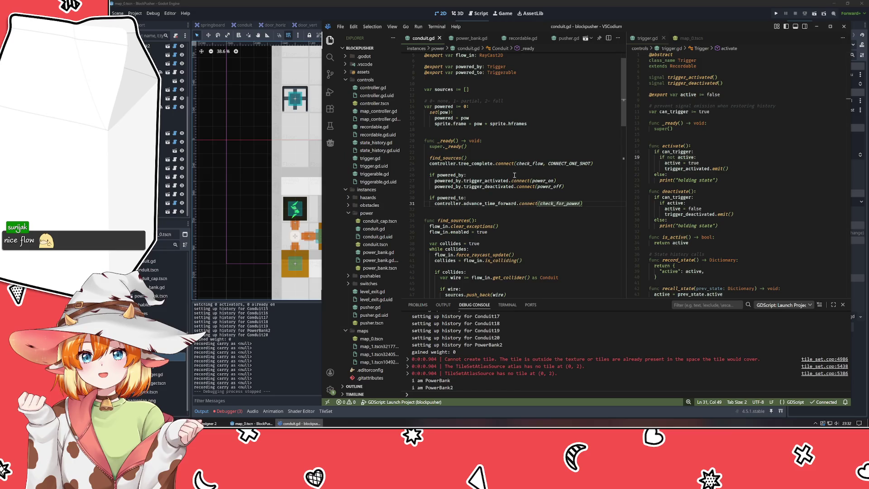
pyautogui.scroll(-4, 514, 174)
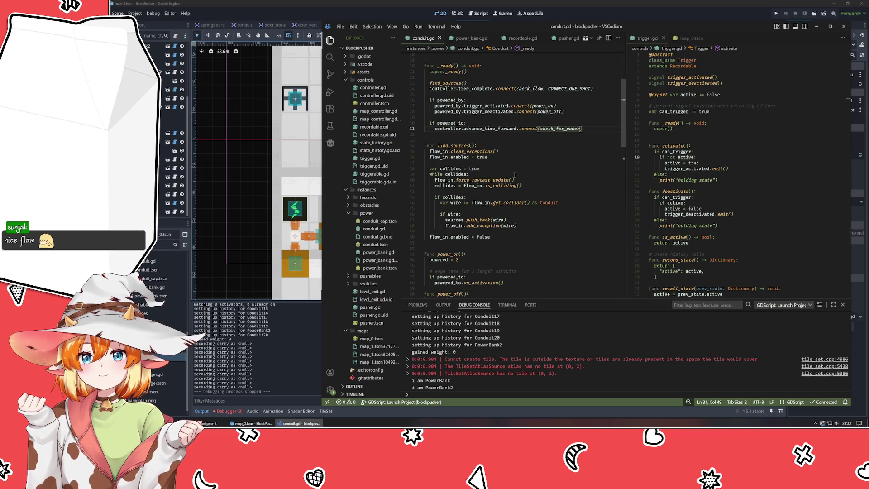
pyautogui.scroll(-5, 514, 174)
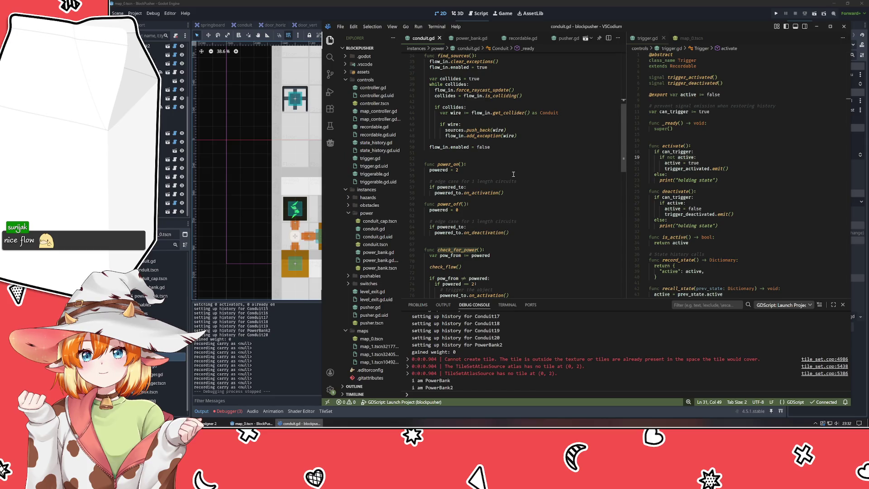
pyautogui.scroll(-2, 513, 174)
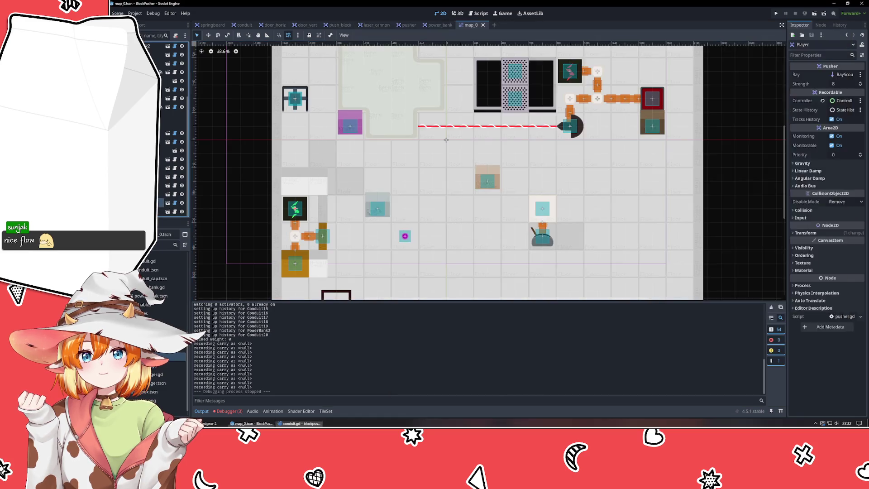
pyautogui.click(163, 203)
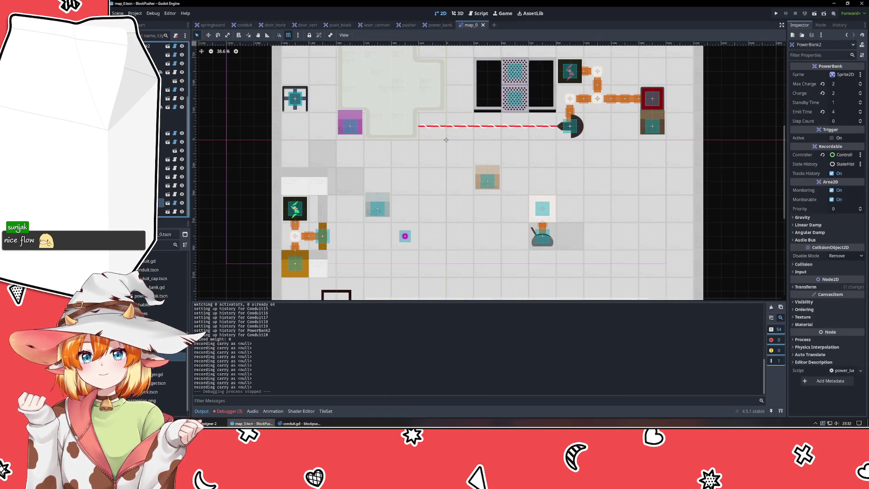
# Reparent PowerBank2 in the Scene dock, pan the map view, and glance over conduit.gd's _ready
pyautogui.moveTo(163, 138); pyautogui.dragTo(162, 137)
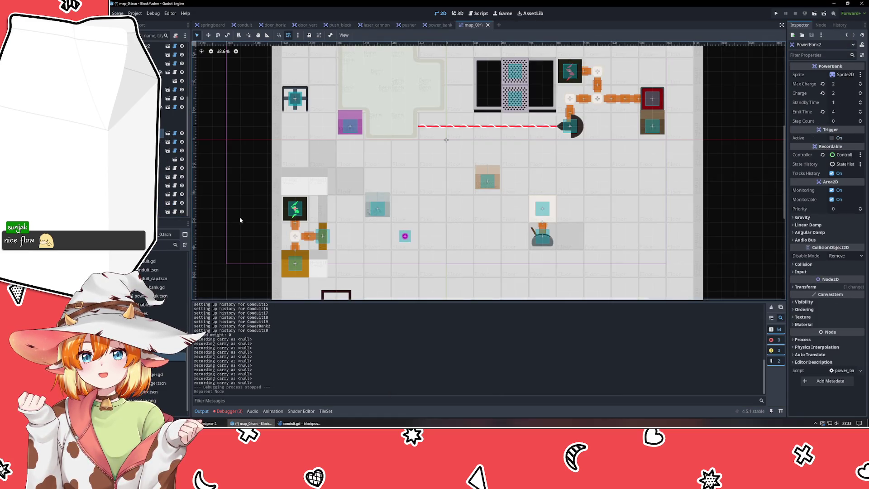
pyautogui.moveTo(246, 217)
pyautogui.mouseDown()
pyautogui.moveTo(249, 267)
pyautogui.moveTo(266, 175)
pyautogui.mouseUp()
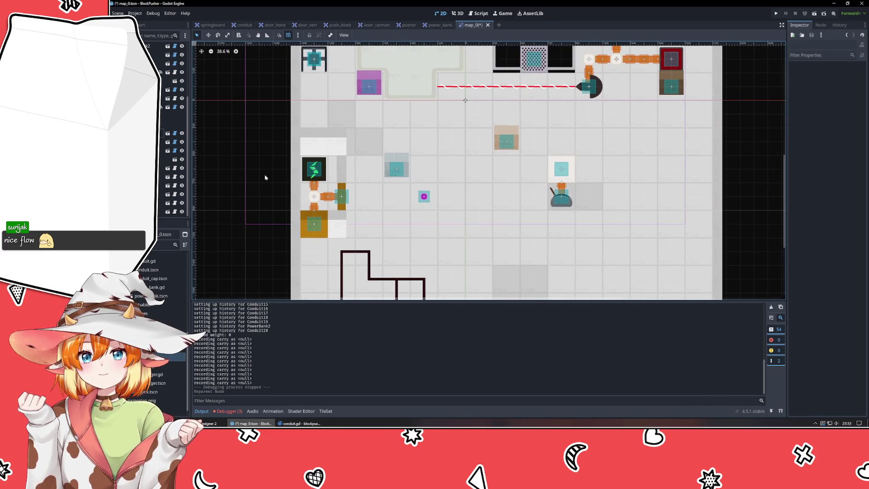
pyautogui.click(298, 423)
pyautogui.scroll(-3, 547, 237)
pyautogui.scroll(2, 543, 236)
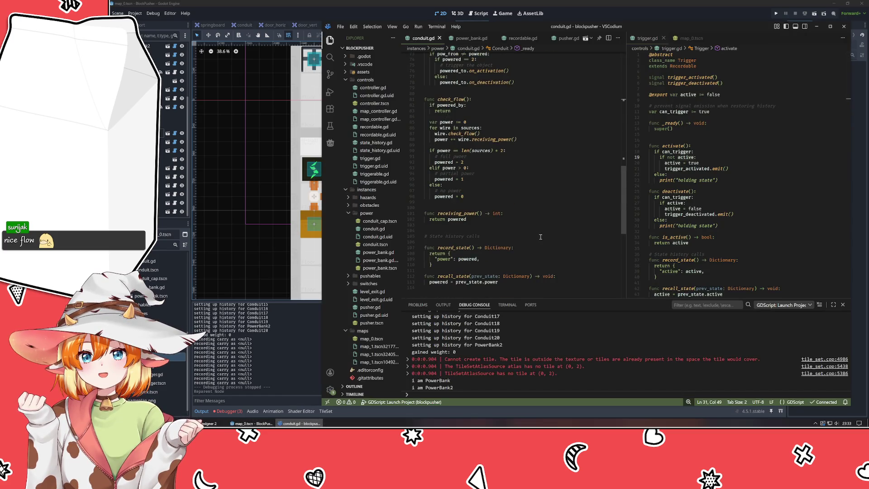
pyautogui.scroll(15, 528, 221)
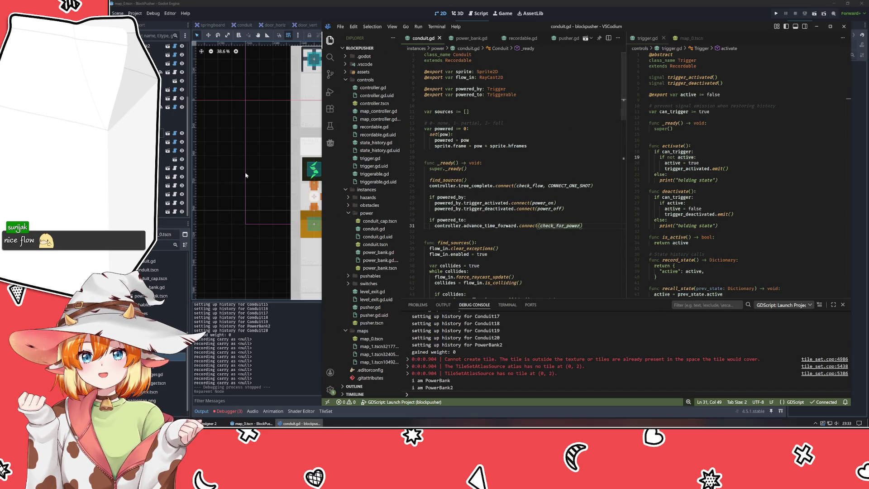
pyautogui.click(266, 171)
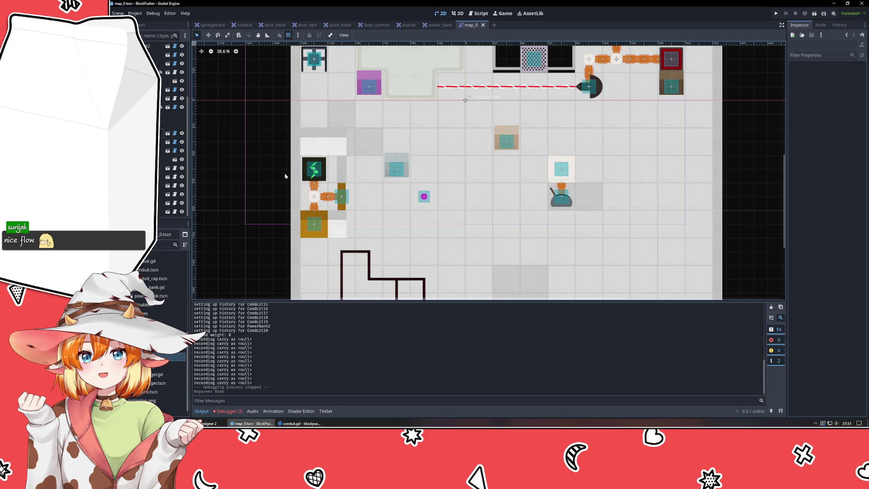
pyautogui.press('F5')
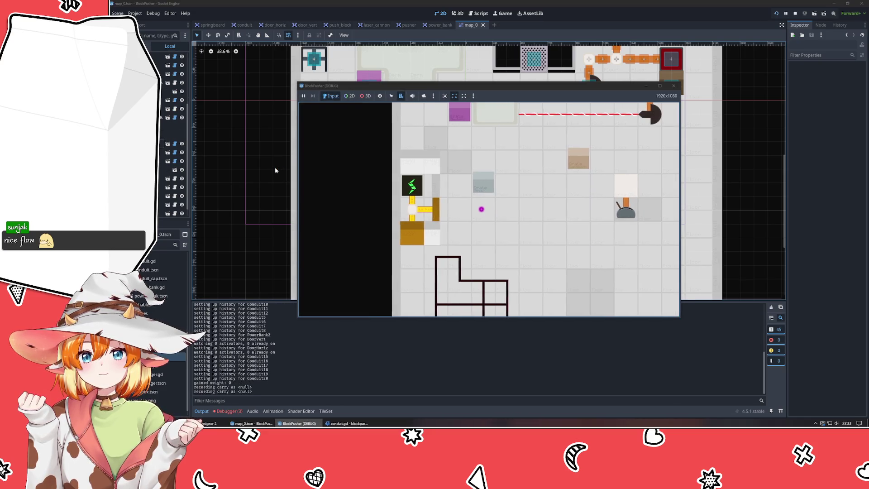
pyautogui.press('Up')
pyautogui.press('Down')
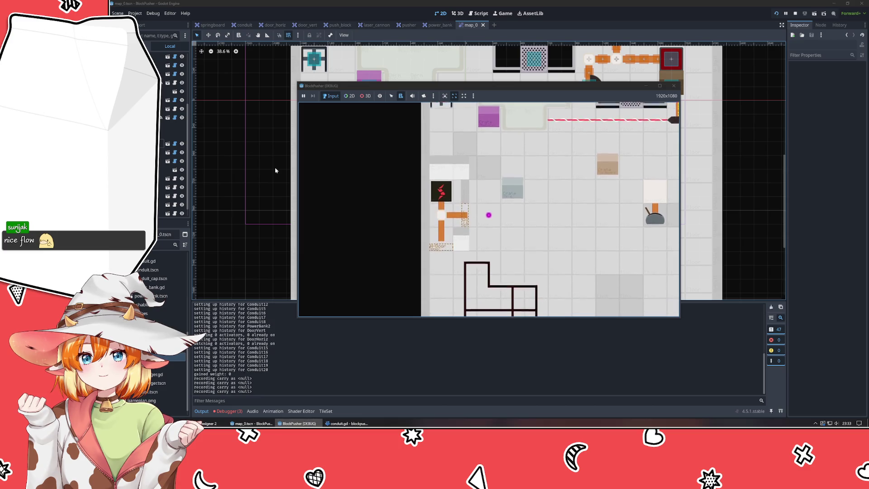
pyautogui.press('Left')
pyautogui.press('Left')
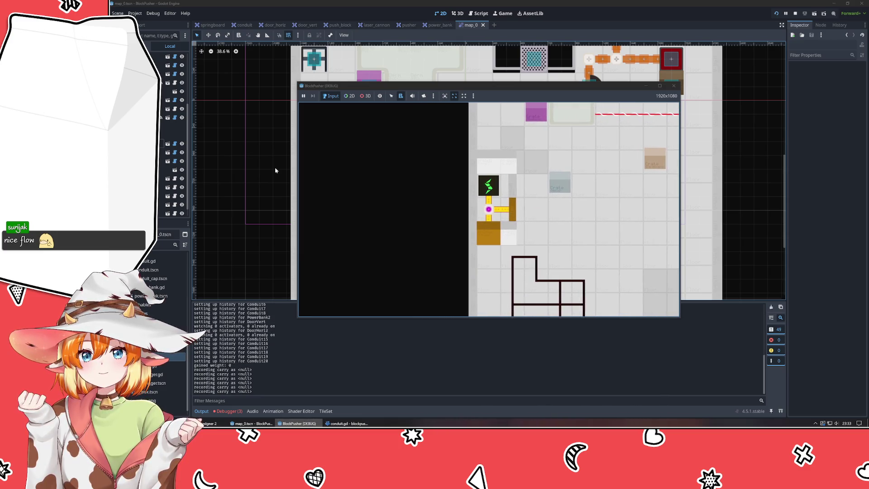
pyautogui.press('z')
pyautogui.press('z')
pyautogui.press('z')
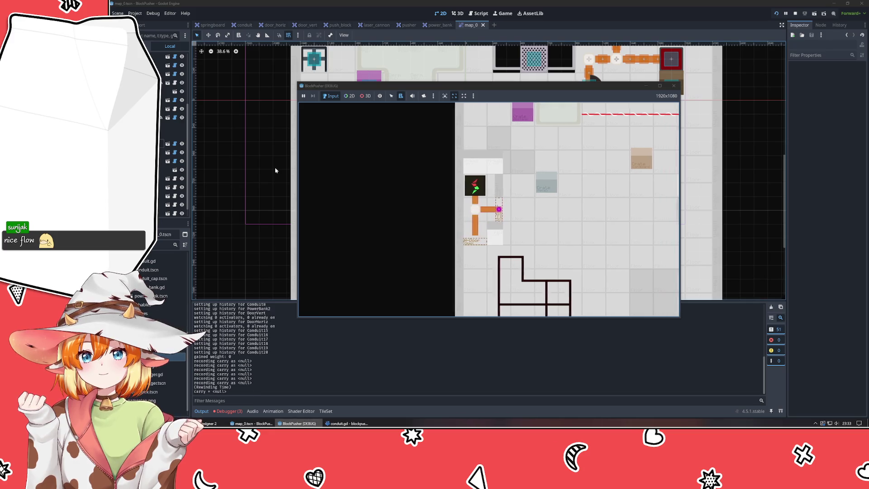
pyautogui.press('Right')
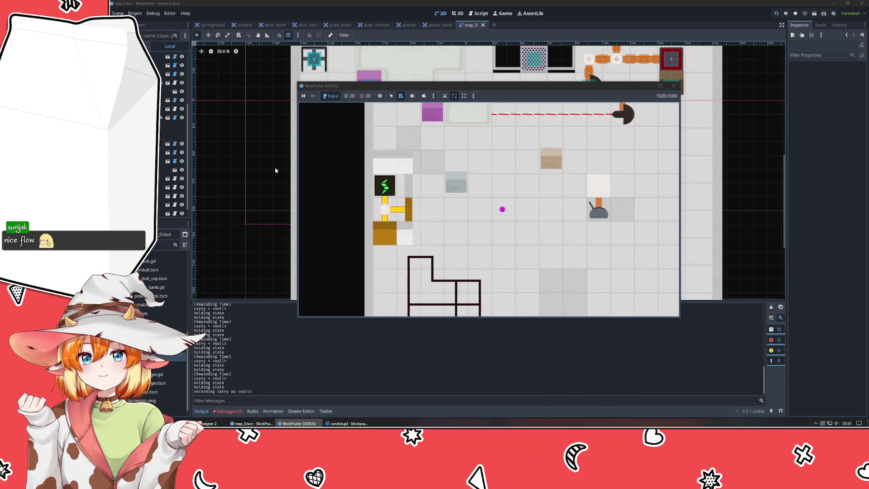
pyautogui.press('Up')
pyautogui.press('Up')
pyautogui.press('Up')
pyautogui.press('Right')
pyautogui.press('Right')
pyautogui.press('Right')
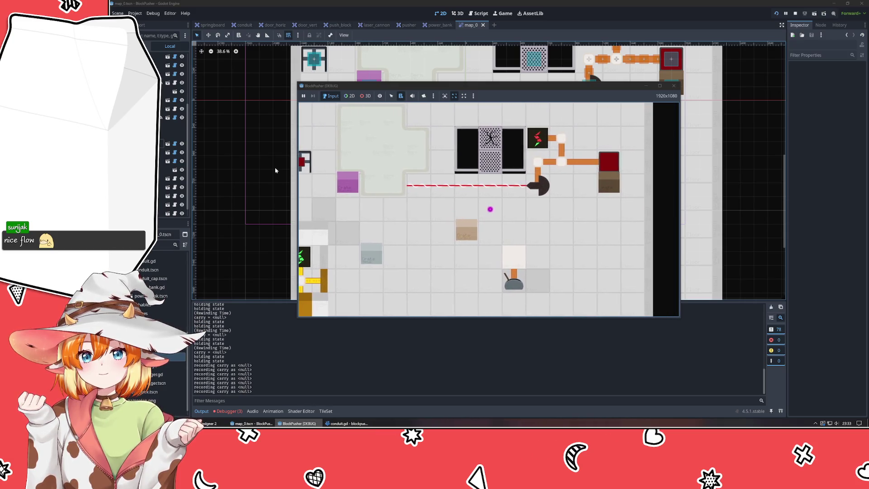
pyautogui.click(673, 84)
pyautogui.moveTo(666, 119)
pyautogui.mouseDown()
pyautogui.moveTo(640, 178)
pyautogui.moveTo(650, 217)
pyautogui.mouseUp()
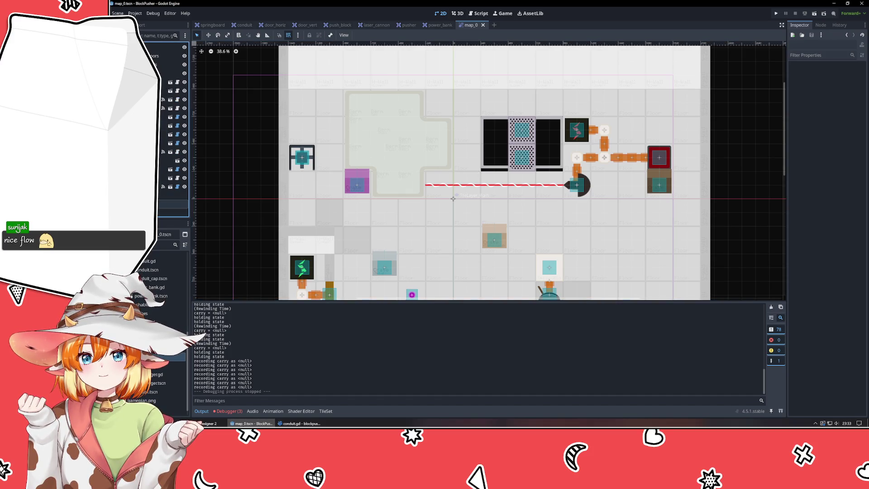
# Open the laser_cannon scene and inspect its RayCast2D node's settings in the Inspector
pyautogui.click(175, 202)
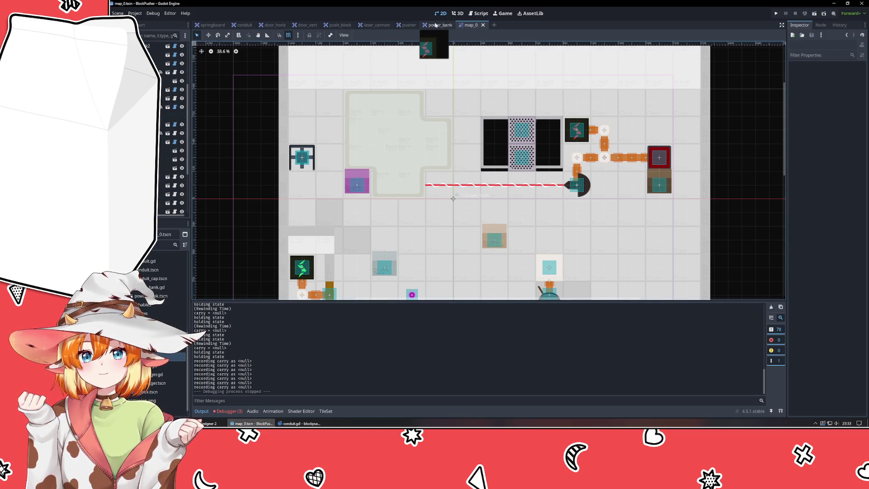
pyautogui.click(374, 25)
pyautogui.click(356, 70)
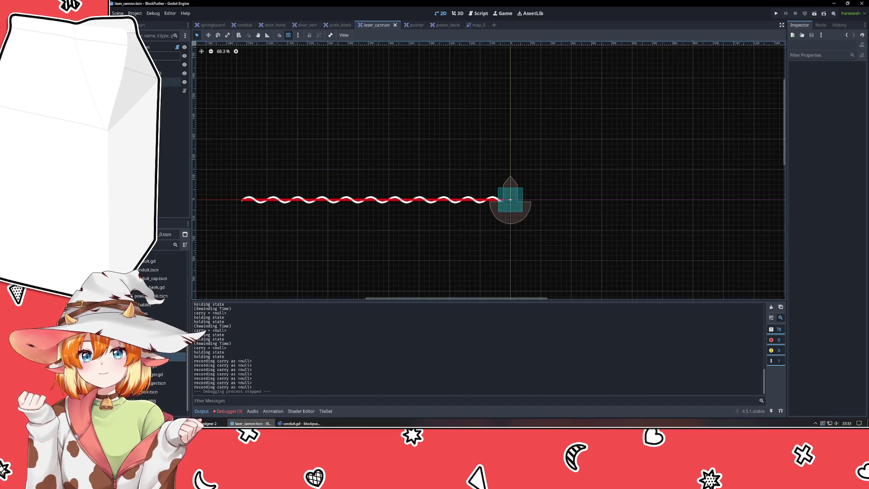
pyautogui.click(167, 81)
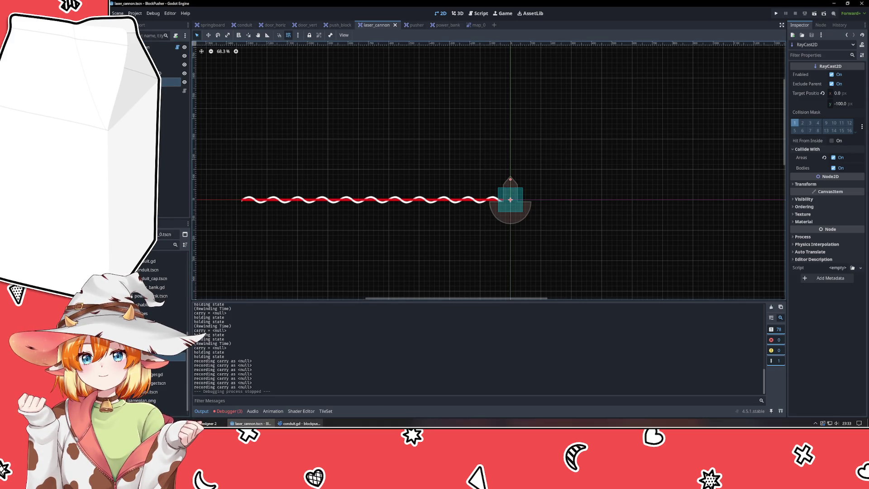
pyautogui.click(298, 423)
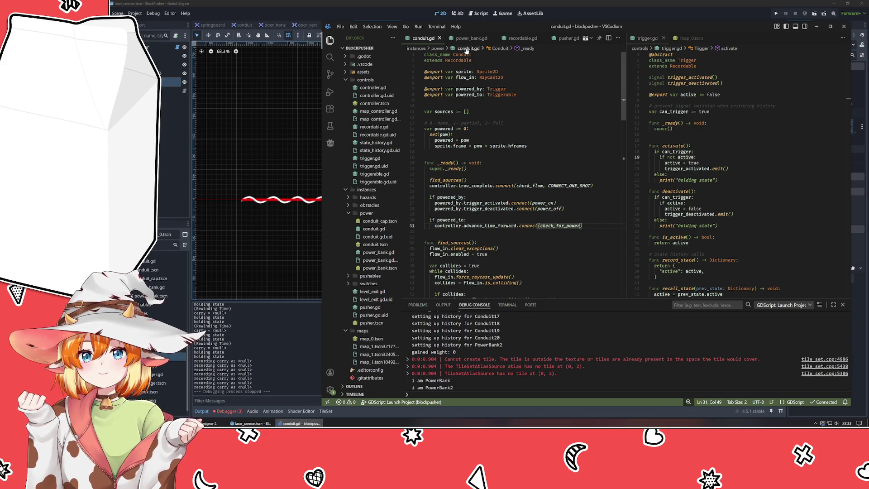
# Open laser_cannon.gd and read through its #todo on_activation and on_deactivation stubs
pyautogui.scroll(-3, 536, 40)
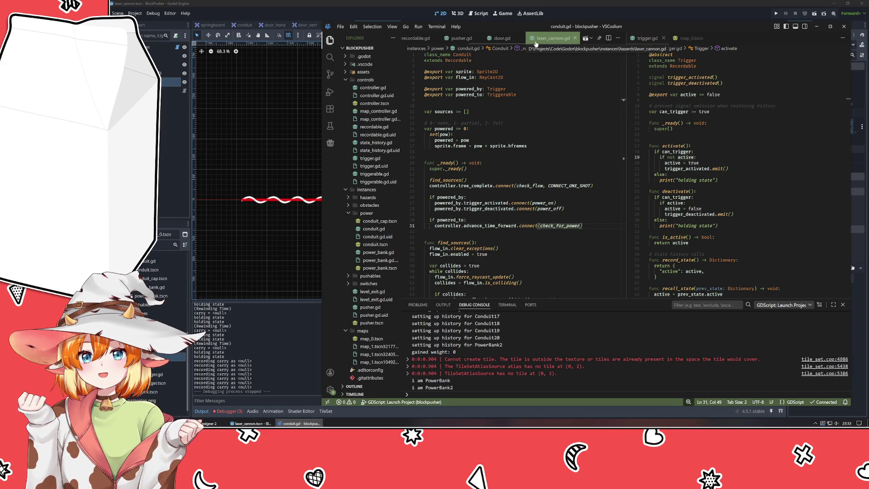
pyautogui.click(535, 39)
pyautogui.scroll(3, 534, 171)
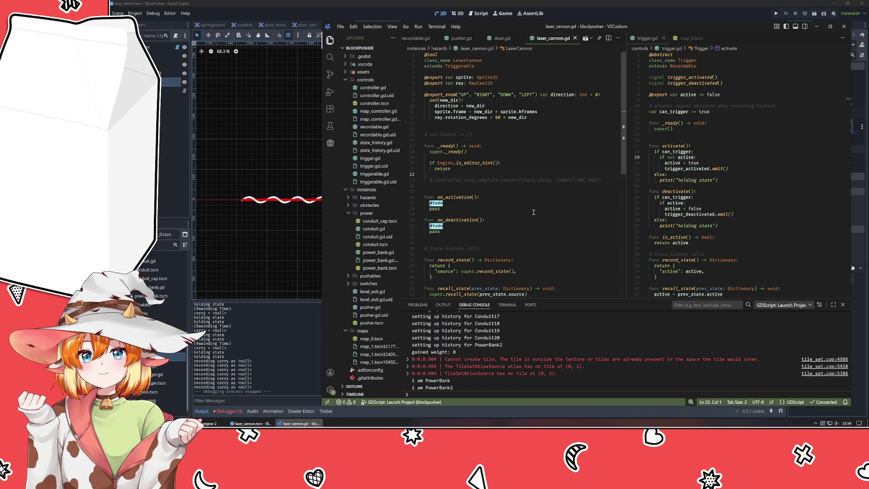
pyautogui.scroll(-2, 500, 206)
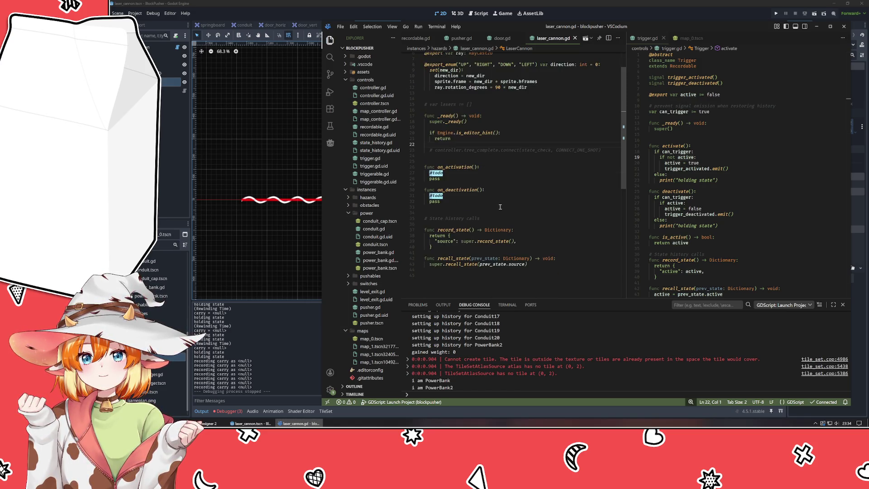
pyautogui.scroll(2, 498, 211)
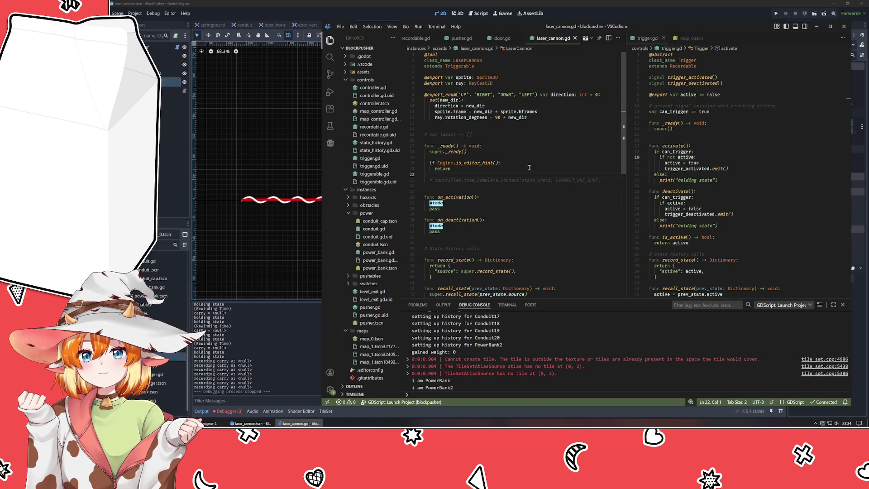
pyautogui.click(498, 180)
pyautogui.press('Home')
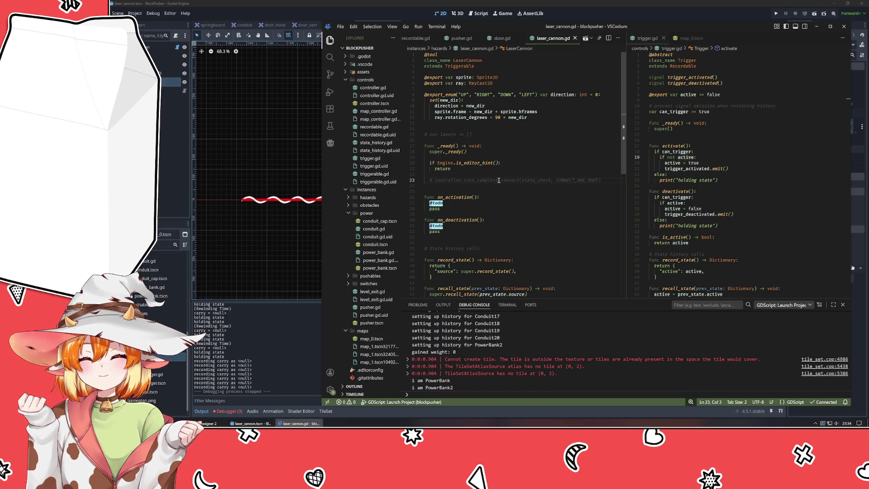
pyautogui.hotkey('ctrl', '/')
pyautogui.hotkey('ctrl', 'Right')
pyautogui.hotkey('ctrl', 'Right')
pyautogui.hotkey('ctrl', 'Right')
pyautogui.hotkey('ctrl', 'BackSpace')
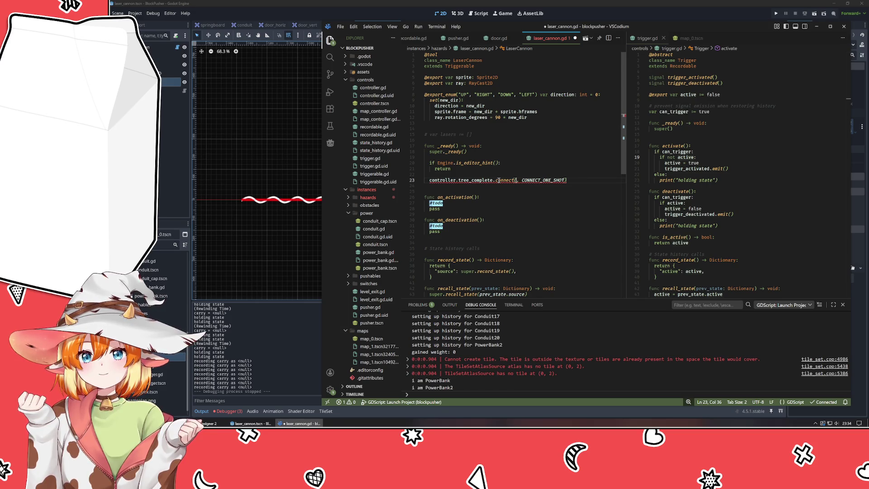
pyautogui.write('state_check')
pyautogui.press('Home')
pyautogui.hotkey('ctrl', '/')
pyautogui.hotkey('ctrl', 's')
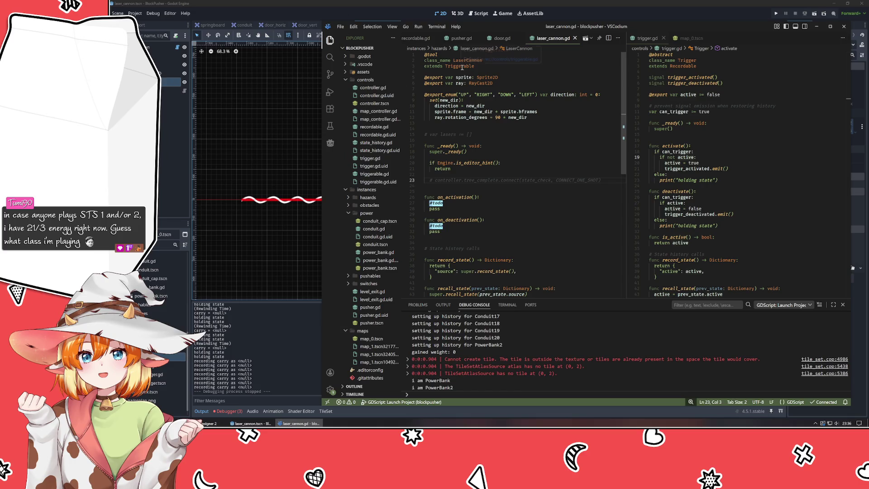
# Open triggerable.gd in the split to check its _ready and activated variable
pyautogui.keyDown('ctrl'); pyautogui.click(461, 67); pyautogui.keyUp('ctrl')
pyautogui.click(733, 118)
pyautogui.click(726, 106)
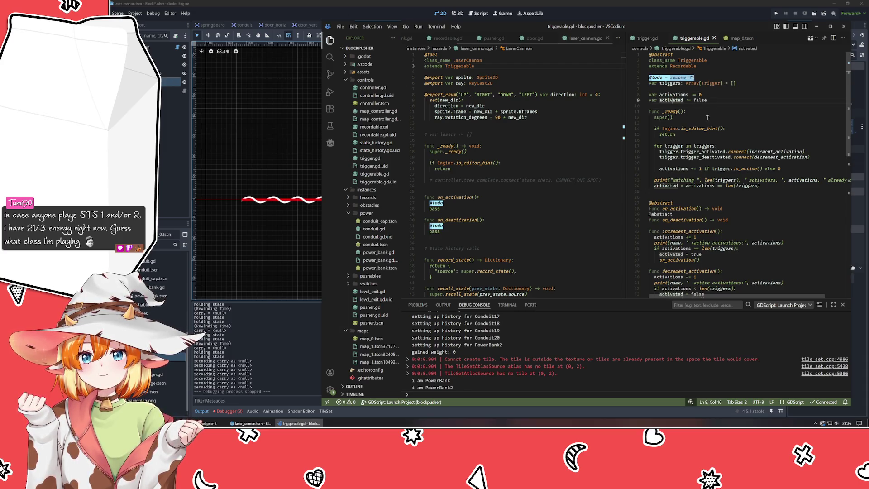
pyautogui.click(477, 176)
# Uncomment the tree_complete connect line in laser_cannon.gd and add 'if activated:' above it
pyautogui.click(478, 181)
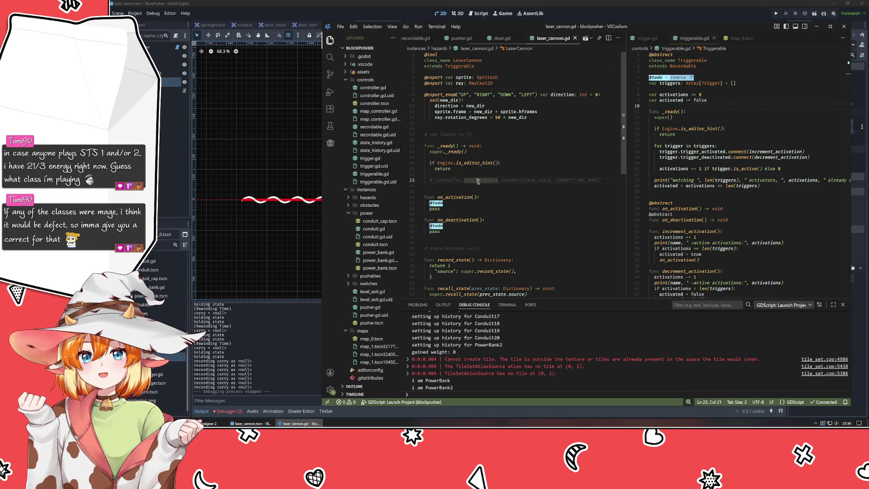
pyautogui.hotkey('ctrl', '/')
pyautogui.press('Home')
pyautogui.press('Return')
pyautogui.press('Up')
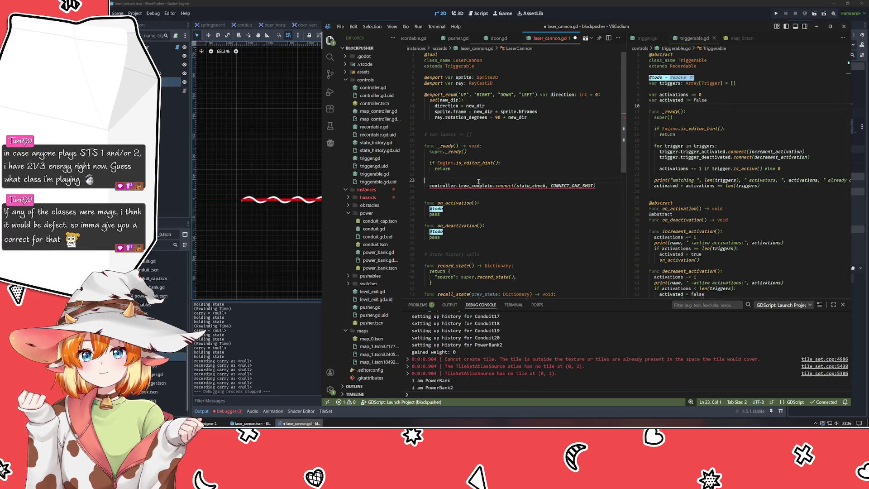
pyautogui.write('if actovat')
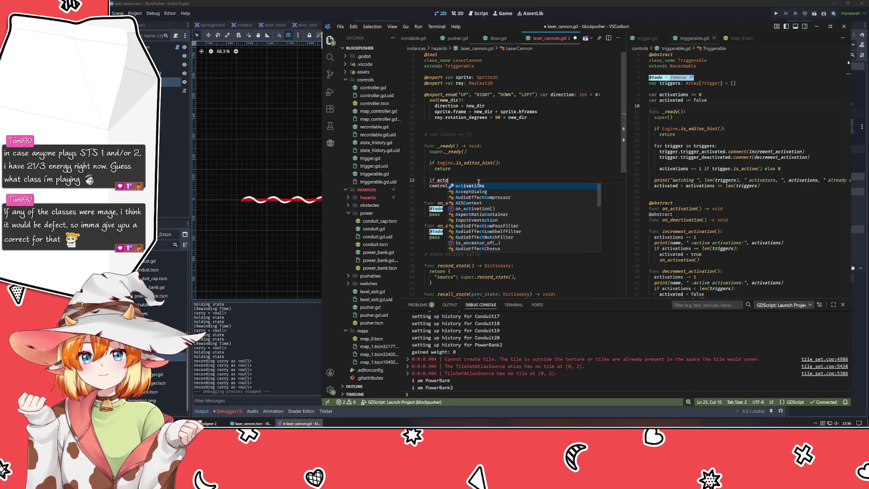
pyautogui.write('ed')
pyautogui.press('BackSpace')
pyautogui.press('BackSpace')
pyautogui.press('BackSpace')
pyautogui.write('ivated:')
pyautogui.press('Down')
# Indent the connect line under the condition and connect on_activation instead of state_check
pyautogui.hotkey('ctrl', ']')
pyautogui.press('Left')
pyautogui.press('Left')
pyautogui.press('Left')
pyautogui.hotkey('ctrl', 'Right')
pyautogui.hotkey('ctrl', 'Right')
pyautogui.hotkey('ctrl', 'Right')
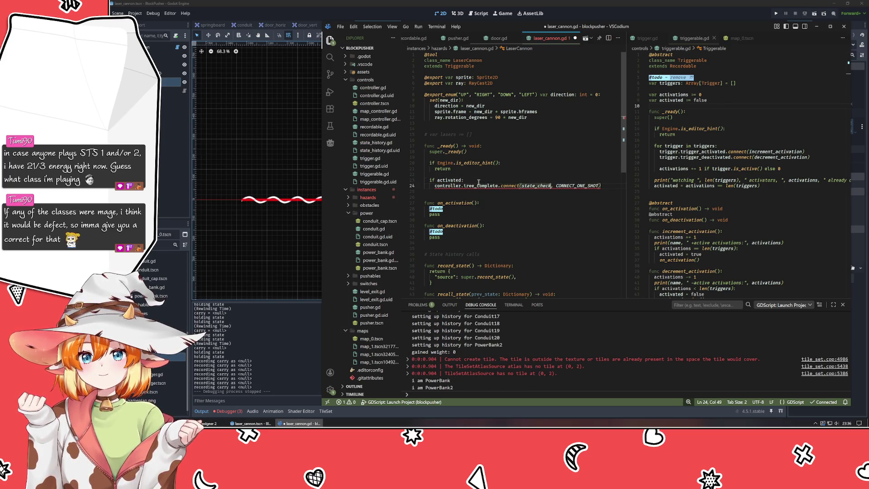
pyautogui.hotkey('ctrl', 'BackSpace')
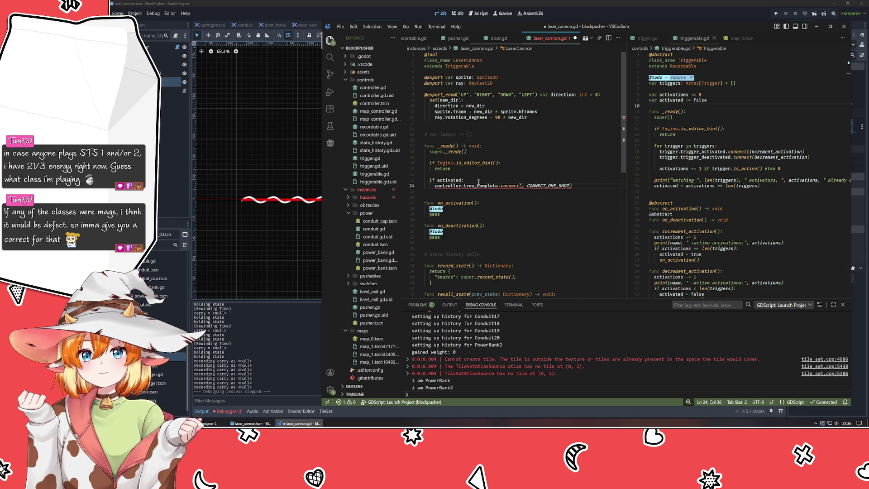
pyautogui.write('on_activation')
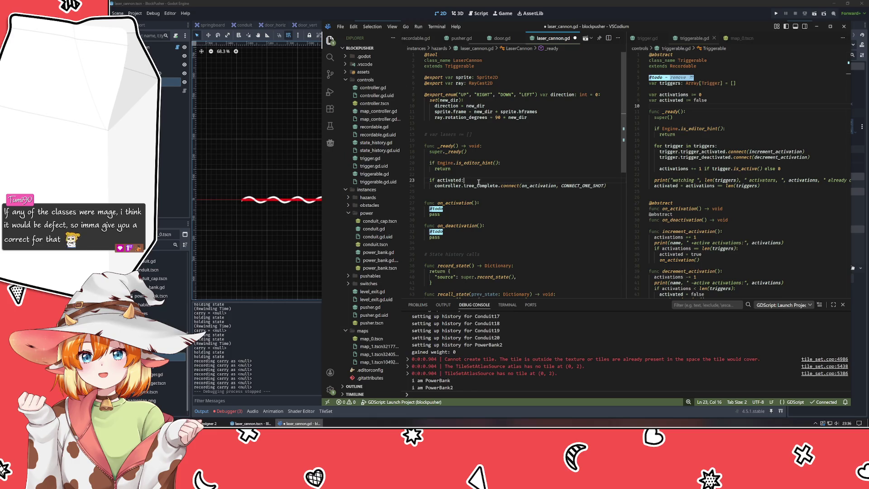
# Compare against conduit.gd, then come back to laser_cannon.gd
pyautogui.scroll(5, 475, 38)
pyautogui.click(425, 38)
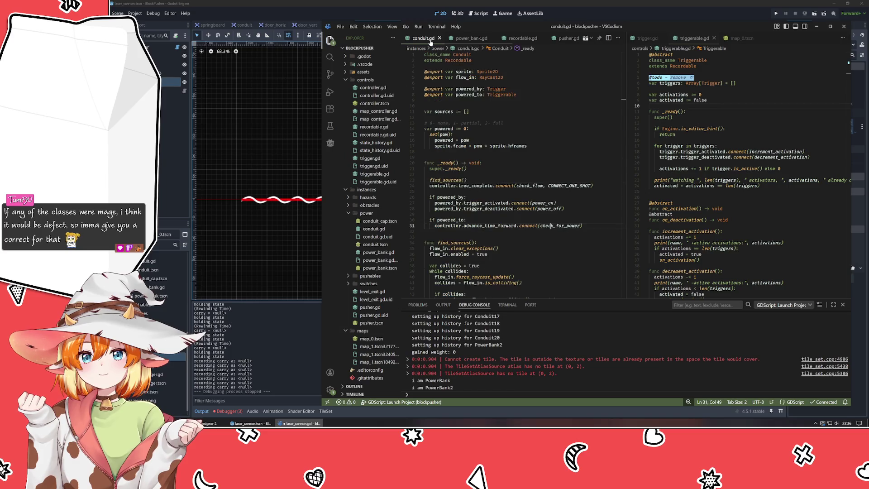
pyautogui.scroll(-3, 506, 39)
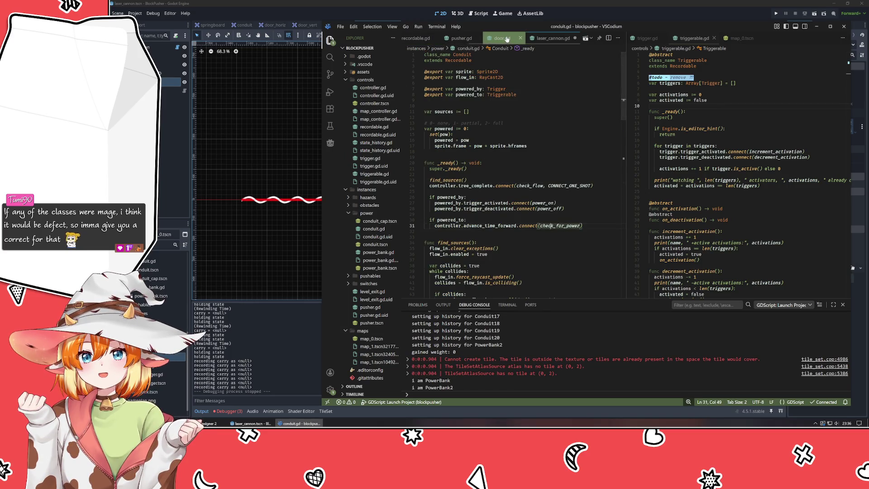
pyautogui.click(552, 38)
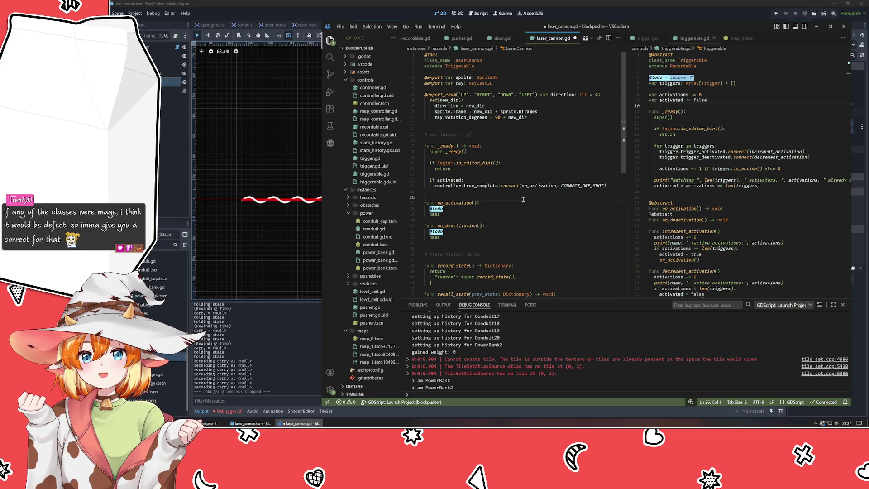
# Comment out the 'if activated' and connect lines and add a #todo note above them
pyautogui.press('Up')
pyautogui.press('Up')
pyautogui.press('Up')
pyautogui.hotkey('ctrl', '/')
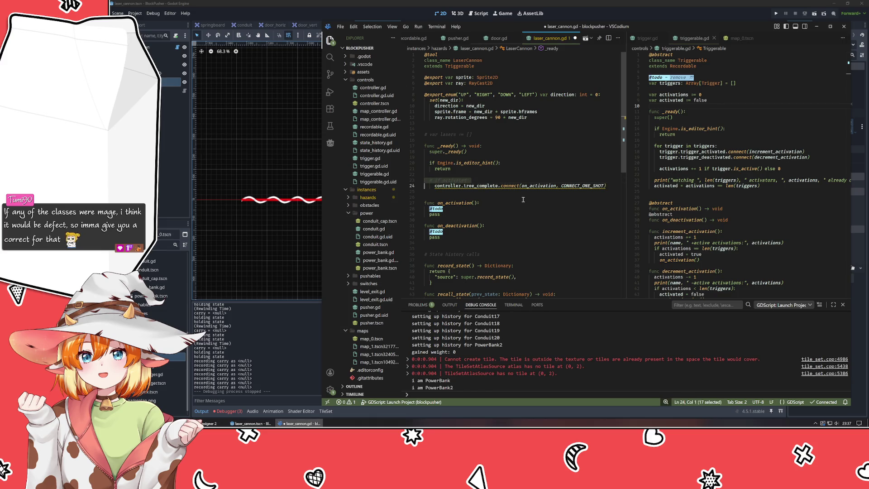
pyautogui.press('Down')
pyautogui.hotkey('ctrl', '/')
pyautogui.press('Down')
pyautogui.press('Down')
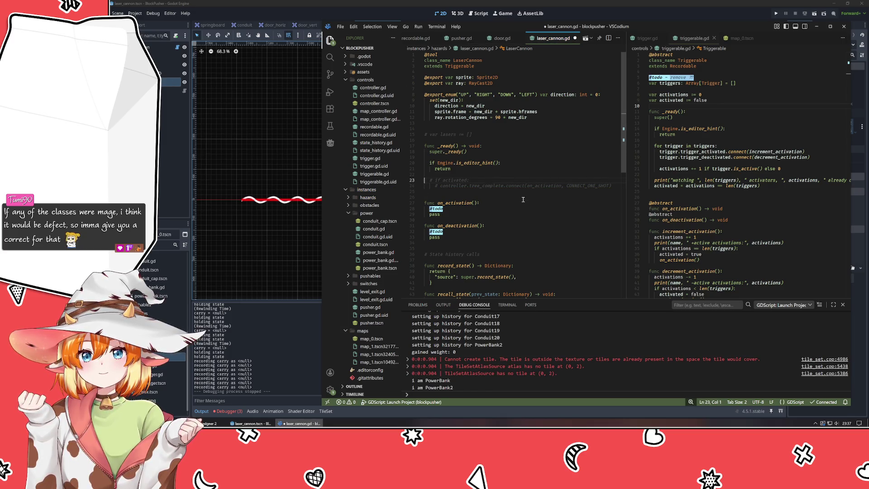
pyautogui.press('Return')
pyautogui.press('Up')
pyautogui.write('todo')
pyautogui.press('Down')
pyautogui.press('Down')
pyautogui.press('Down')
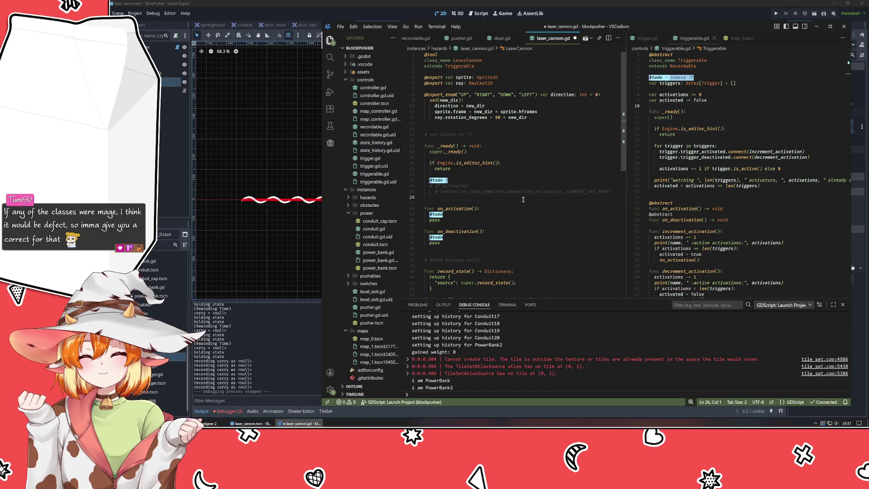
pyautogui.scroll(-2, 522, 200)
pyautogui.click(483, 204)
# Remove the #todo from on_deactivation and open a blank line in its body
pyautogui.click(482, 201)
pyautogui.click(453, 224)
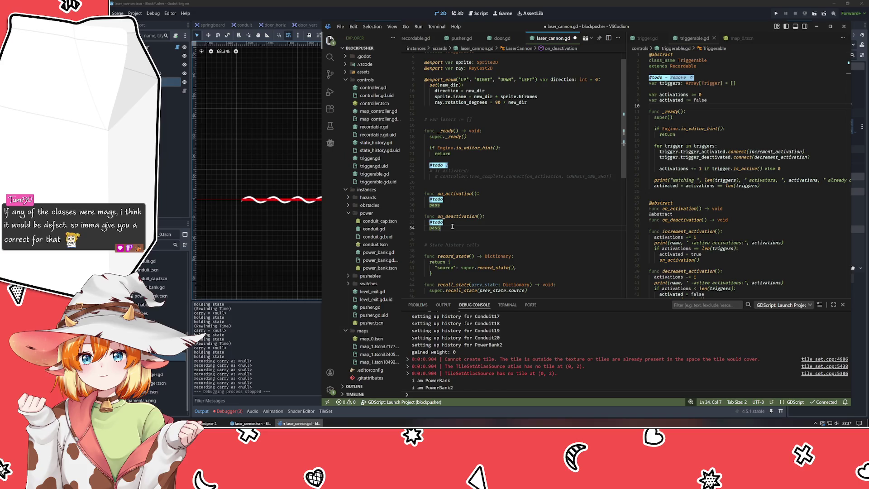
pyautogui.press('BackSpace')
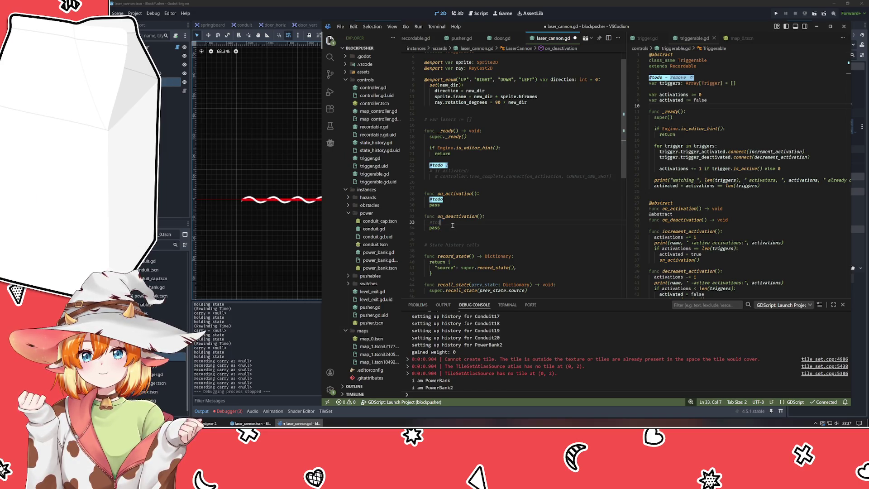
pyautogui.press('Return')
pyautogui.press('Up')
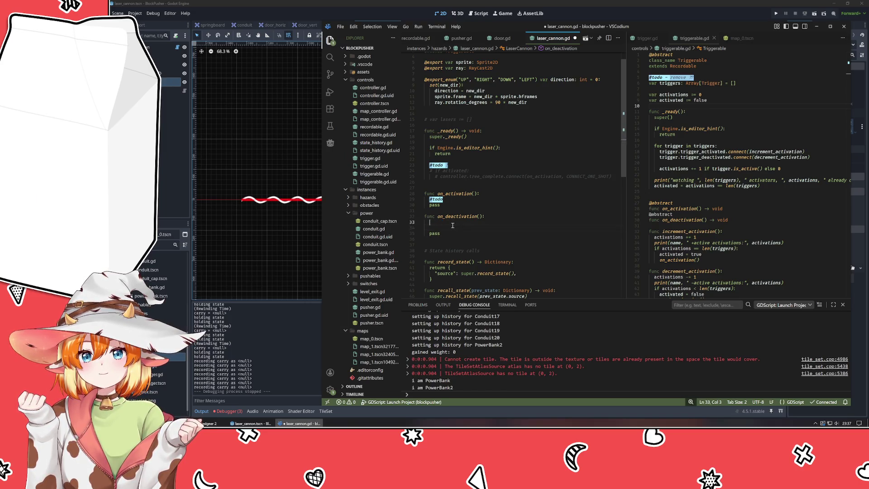
# Declare an exported laser_line variable of type Line2D among the exported variables
pyautogui.click(503, 73)
pyautogui.scroll(1, 517, 90)
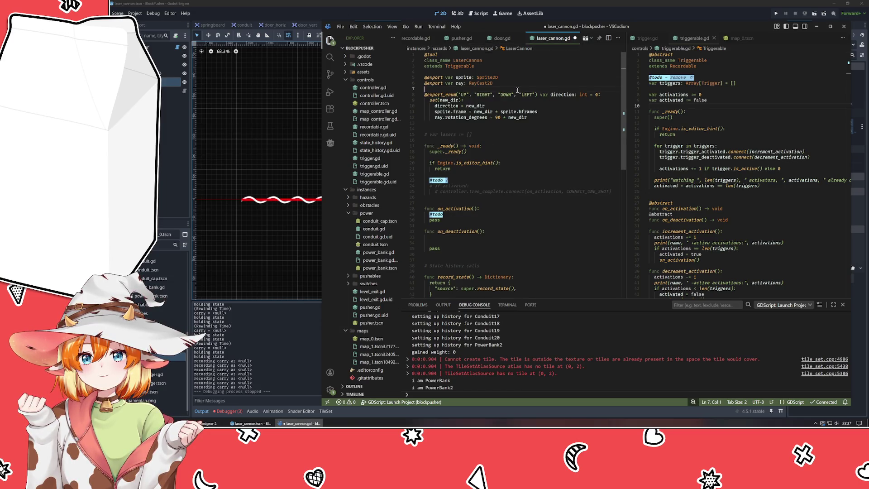
pyautogui.press('Return')
pyautogui.press('Up')
pyautogui.write('@wxp')
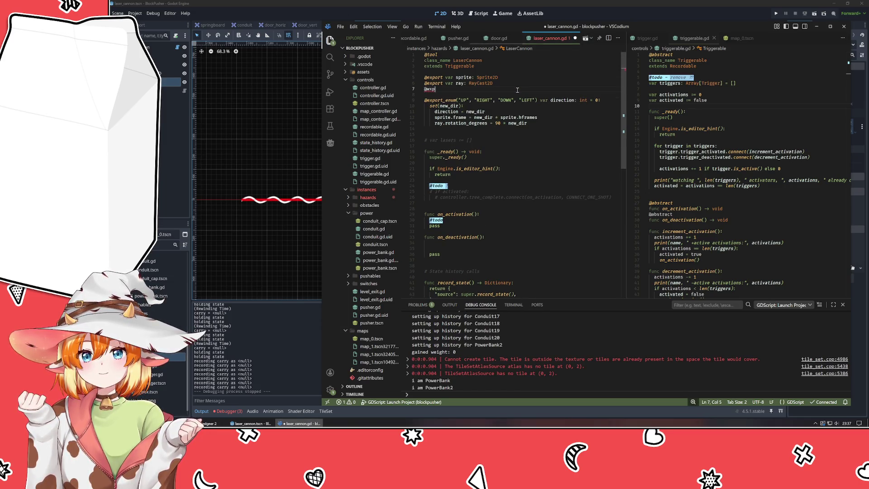
pyautogui.press('BackSpace')
pyautogui.press('BackSpace')
pyautogui.press('BackSpace')
pyautogui.write('export ')
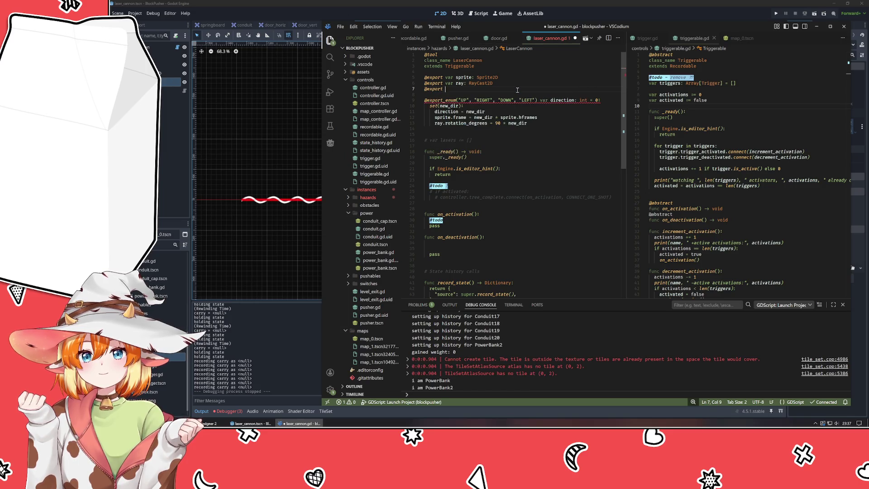
pyautogui.write('laser_line')
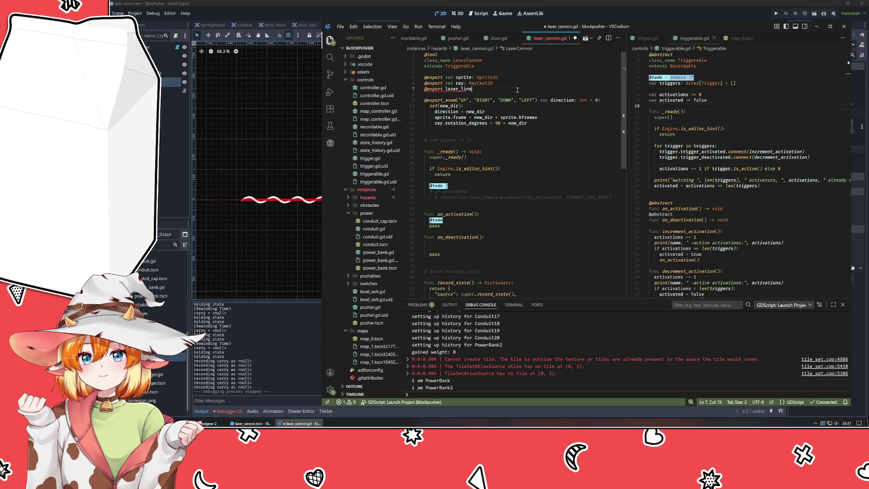
pyautogui.hotkey('ctrl', 'Left')
pyautogui.hotkey('ctrl', 'Left')
pyautogui.press('Left')
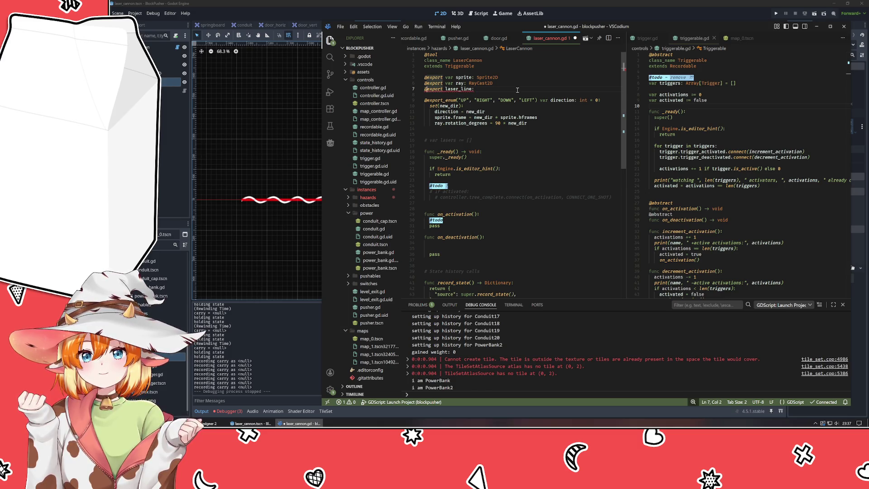
pyautogui.write('var')
pyautogui.press('End')
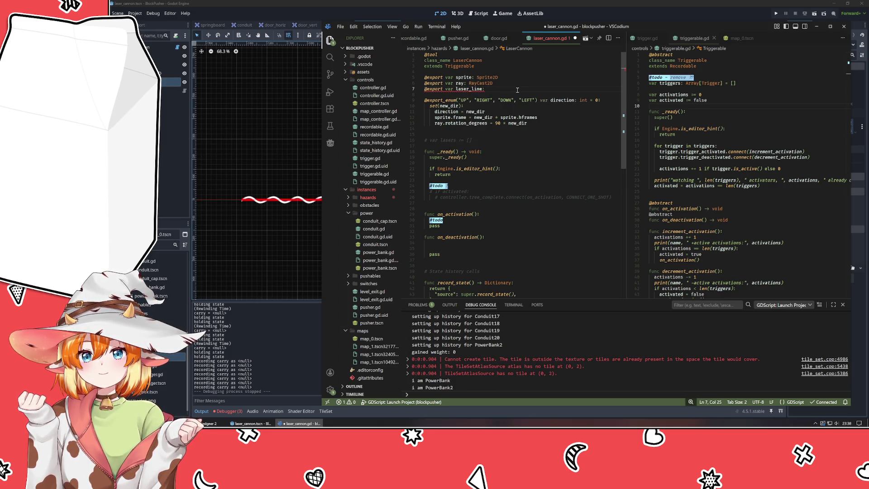
pyautogui.write('Line2D')
pyautogui.press('Return')
# Replace pass in on_deactivation with laser_line.clear_points() and start a line under on_activation's #todo
pyautogui.press('Down')
pyautogui.press('Down')
pyautogui.press('Down')
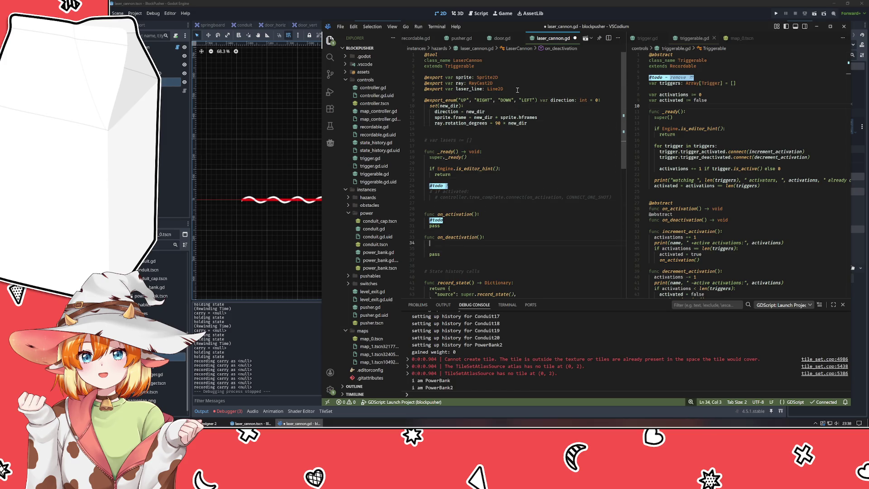
pyautogui.write('laser_line.')
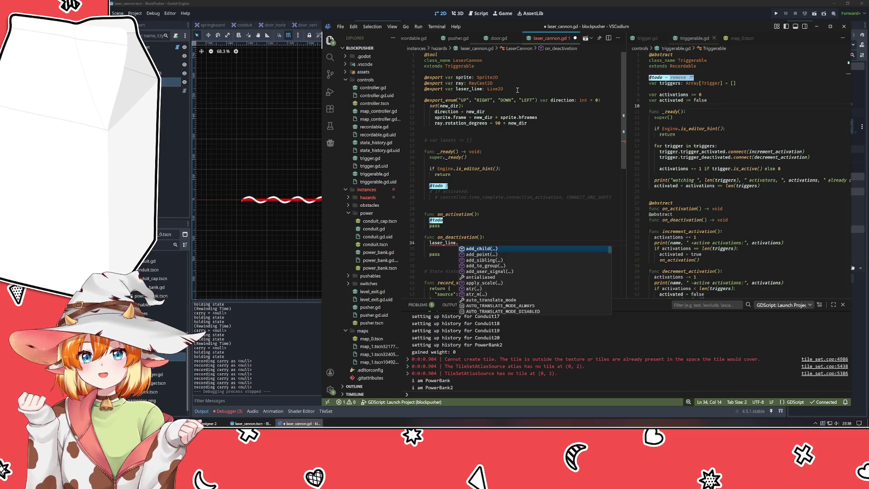
pyautogui.write('cle')
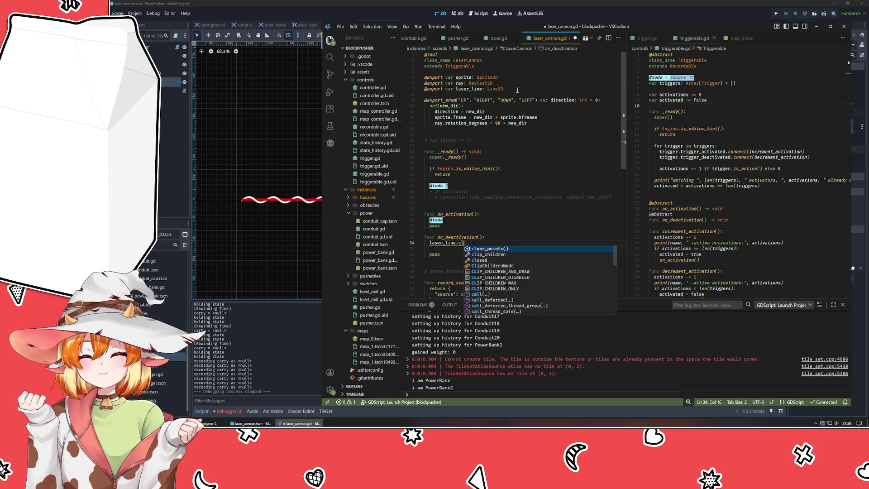
pyautogui.press('Return')
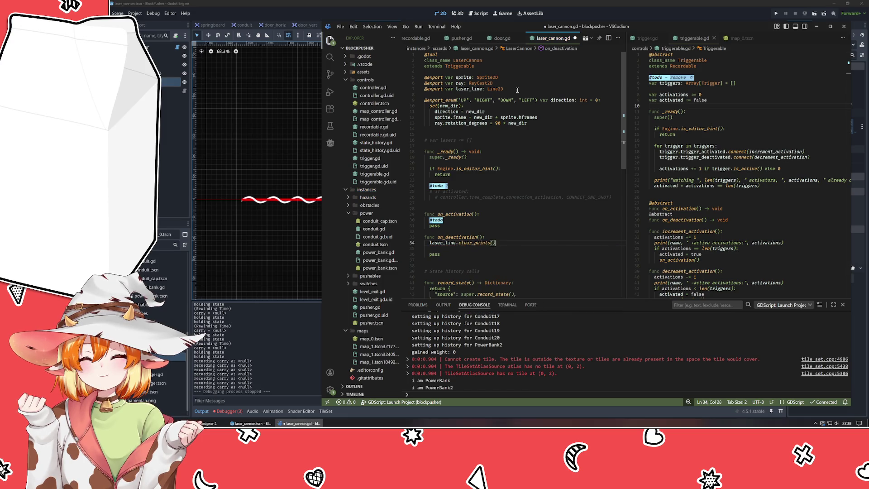
pyautogui.press('Down')
pyautogui.press('Down')
pyautogui.press('BackSpace')
pyautogui.press('BackSpace')
pyautogui.press('BackSpace')
pyautogui.press('Up')
pyautogui.press('Up')
pyautogui.press('Up')
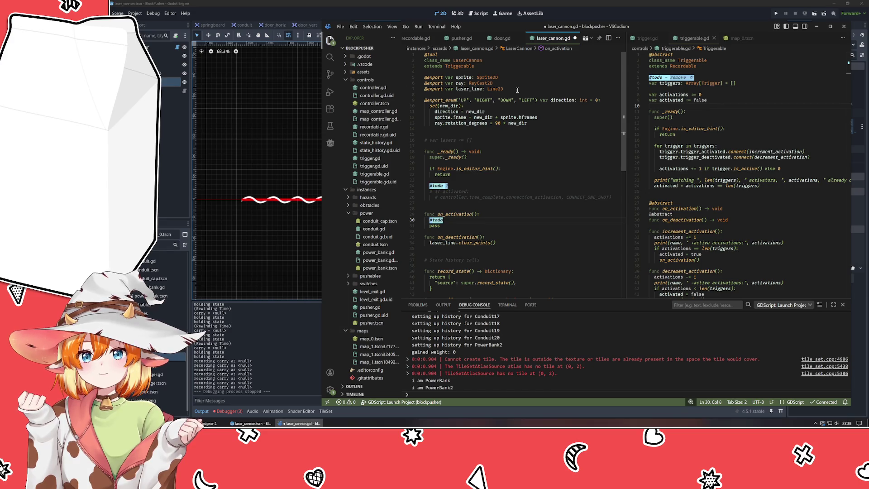
pyautogui.press('Return')
# Make on_activation call laser_line.add_point(Vector2.ZERO), then begin a second add_point call
pyautogui.write('laser_line.')
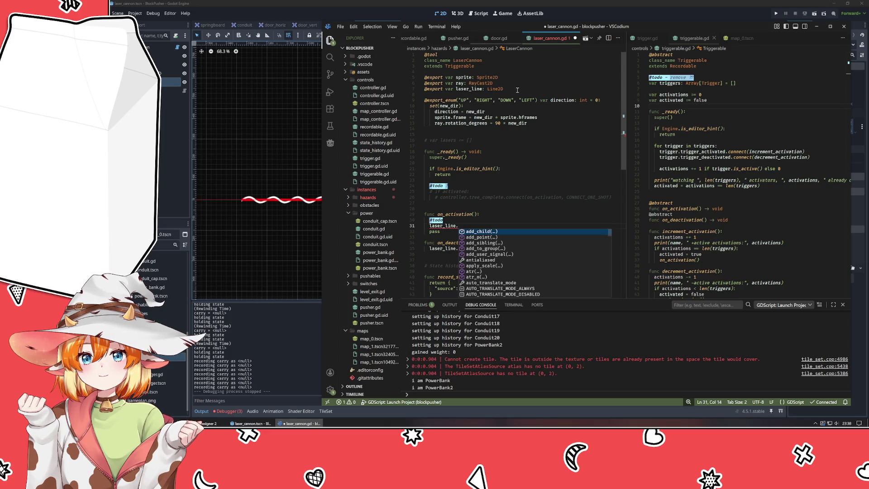
pyautogui.write('add_point(')
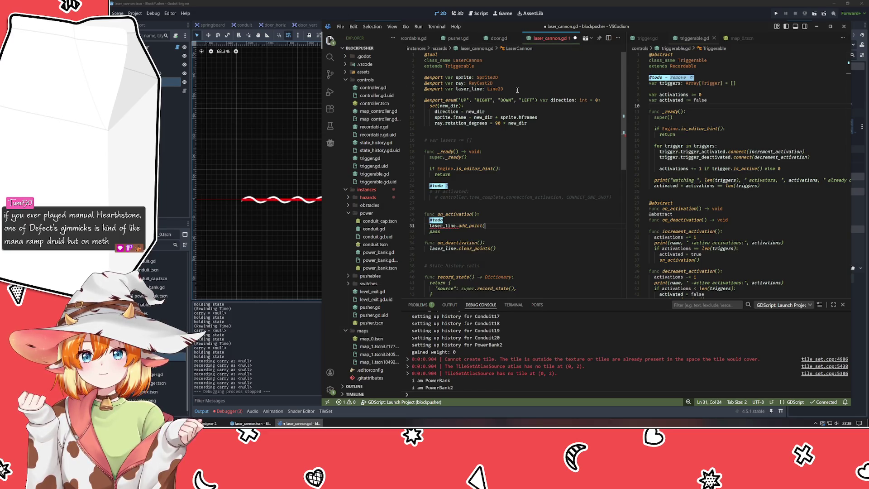
pyautogui.write('0, 0)')
pyautogui.press('BackSpace')
pyautogui.press('BackSpace')
pyautogui.press('BackSpace')
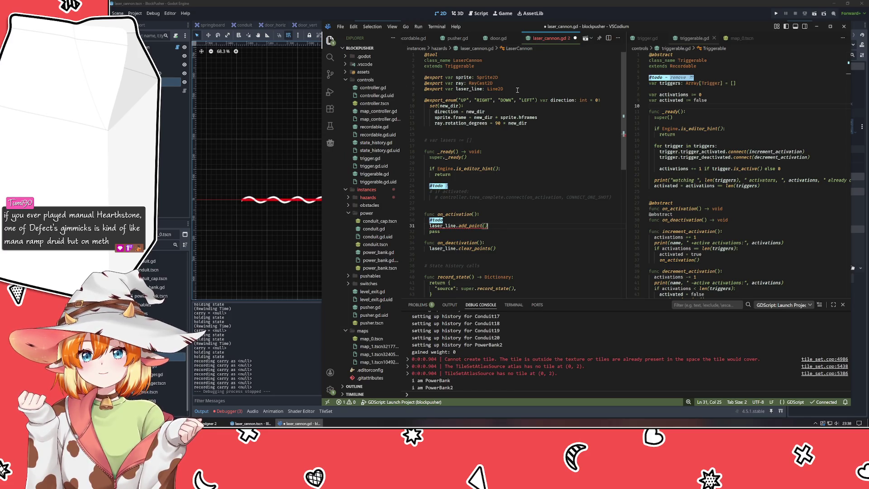
pyautogui.write('(')
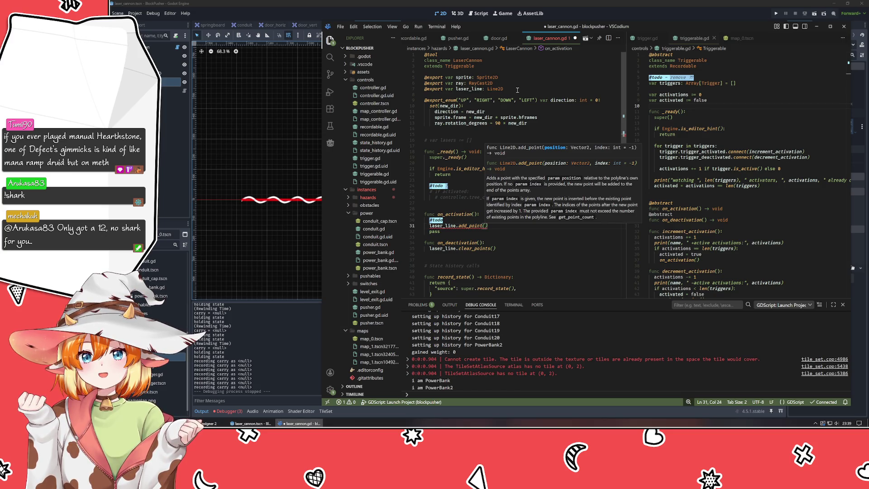
pyautogui.write('Vector2(')
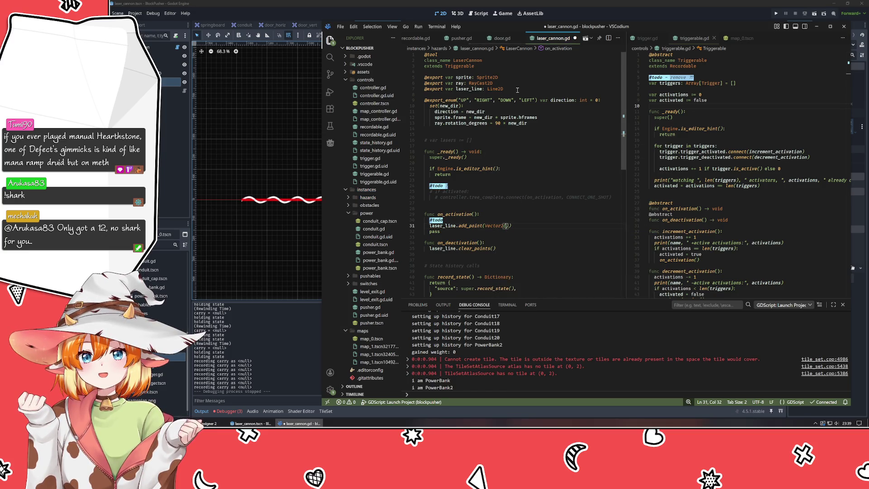
pyautogui.write('0,0')
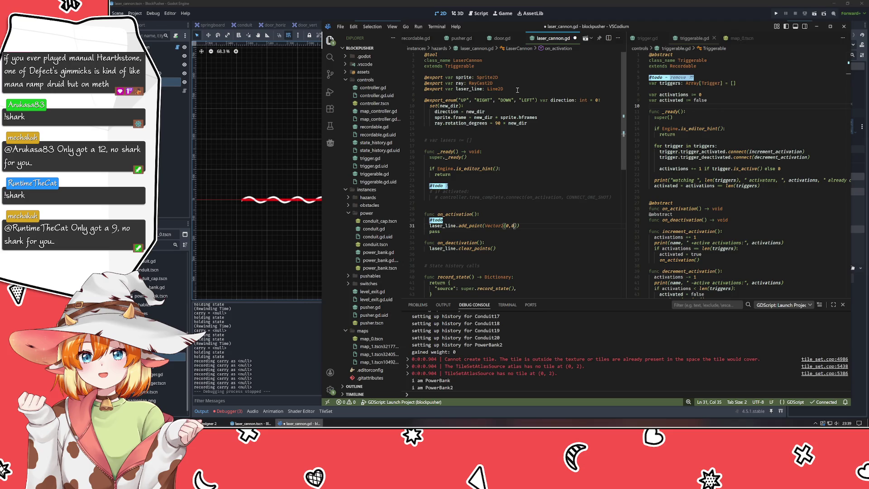
pyautogui.press('Left')
pyautogui.press('Left')
pyautogui.press('Left')
pyautogui.write('.ZERO')
pyautogui.press('Delete')
pyautogui.press('Delete')
pyautogui.press('Delete')
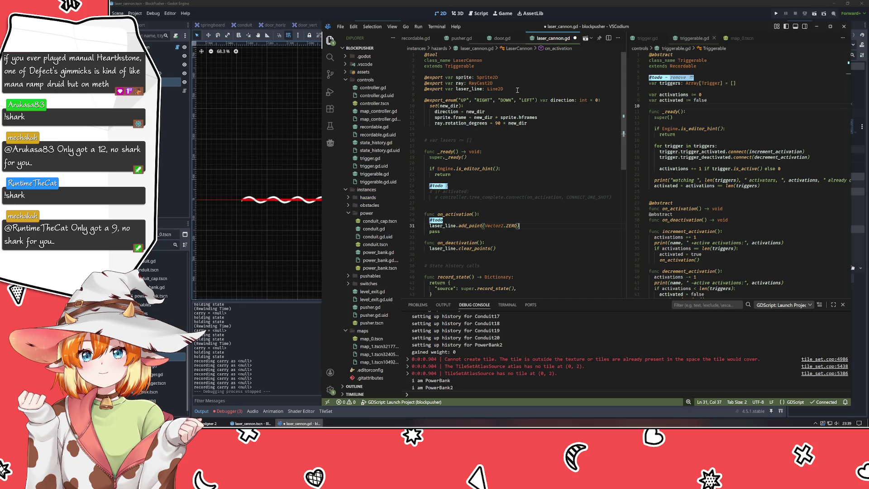
pyautogui.press('Return')
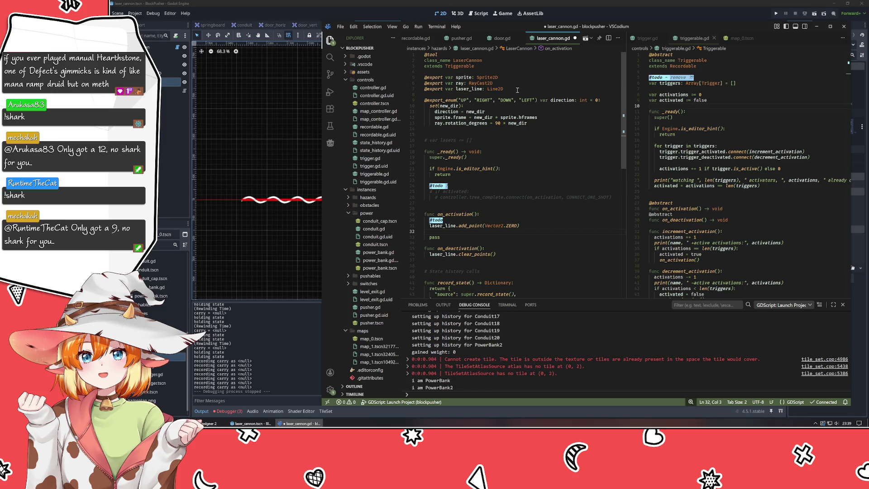
pyautogui.write('laser_line.')
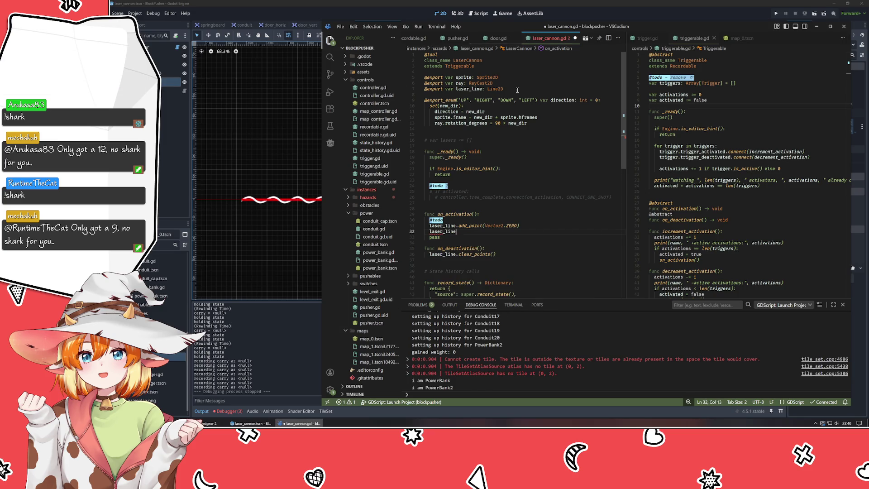
pyautogui.write('add_point(Vect')
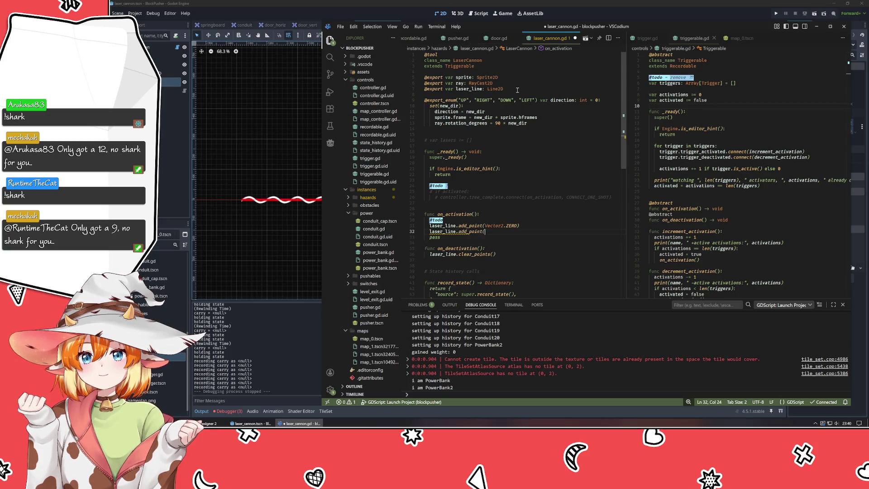
pyautogui.write('or2()')
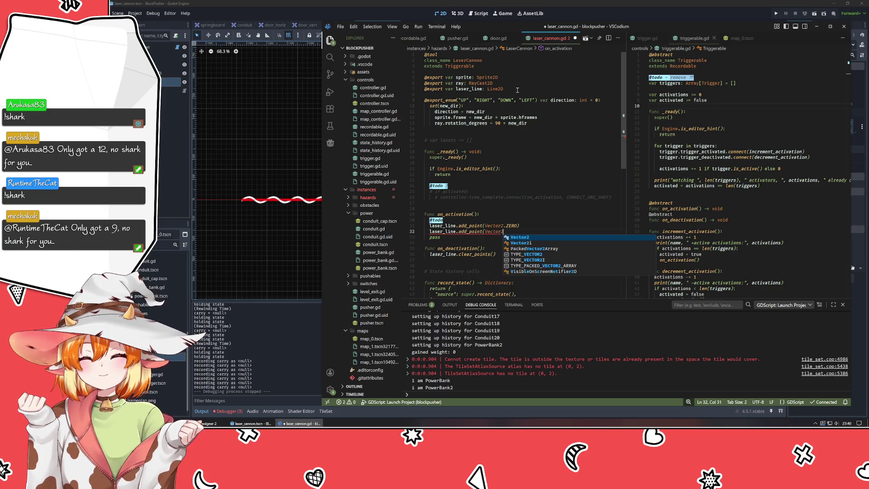
# Add the second laser point Vector2(-480, 0) tagged #fixme and delete the #todo and pass lines
pyautogui.press('Left')
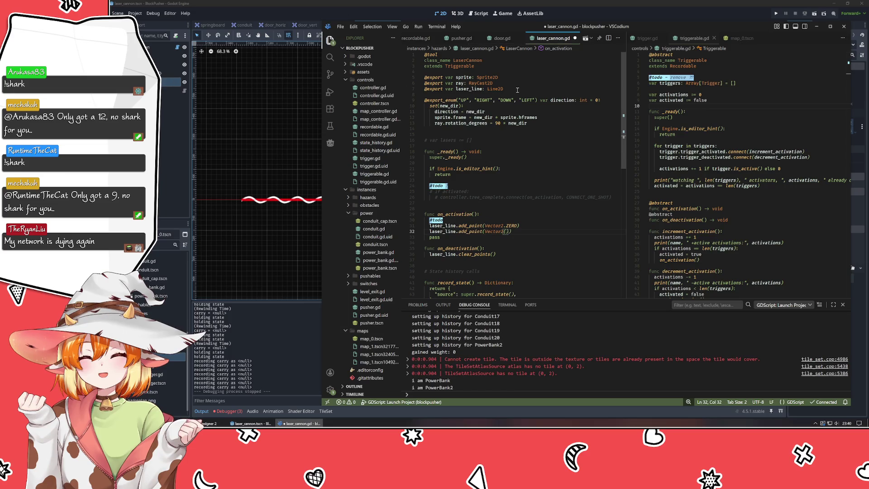
pyautogui.write('-')
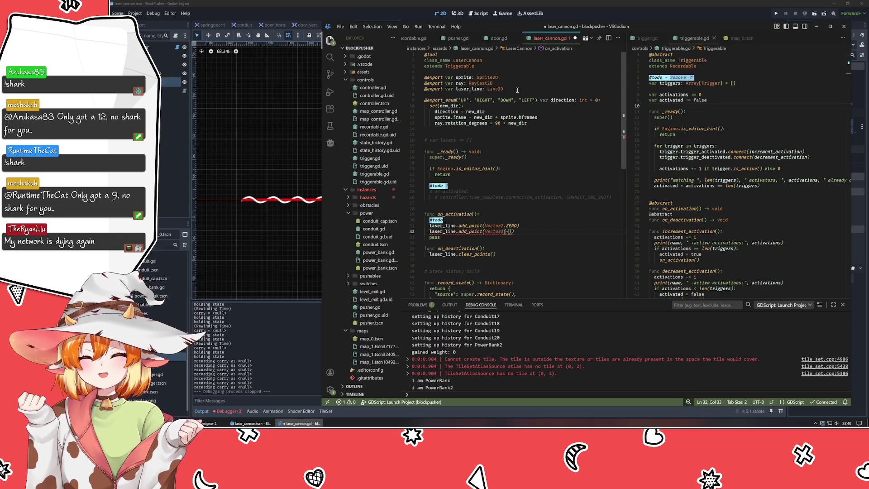
pyautogui.write('480, 0)) ')
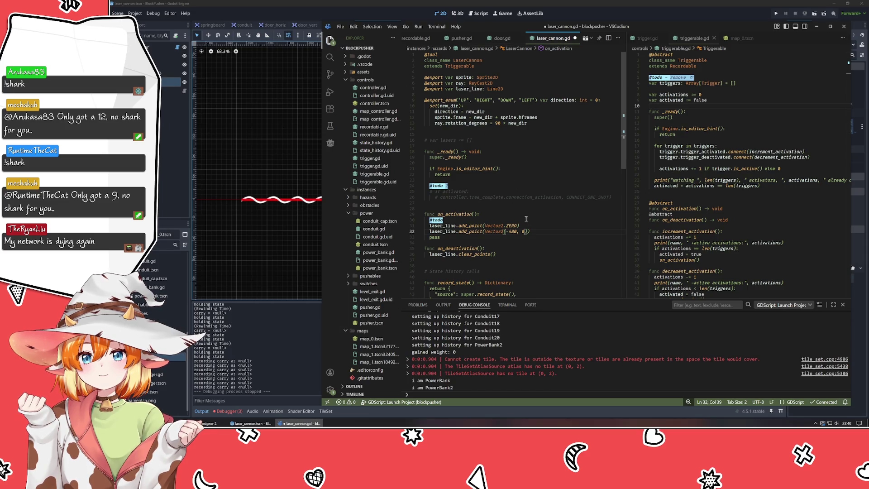
pyautogui.write('#fixme')
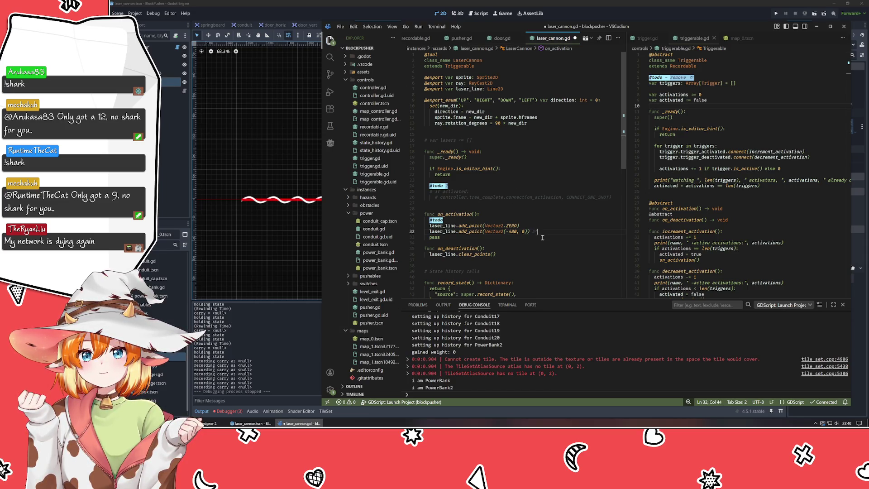
pyautogui.press('Up')
pyautogui.press('Up')
pyautogui.hotkey('shift', 'Home')
pyautogui.hotkey('shift', 'Home')
pyautogui.hotkey('ctrl', 'shift', 'k')
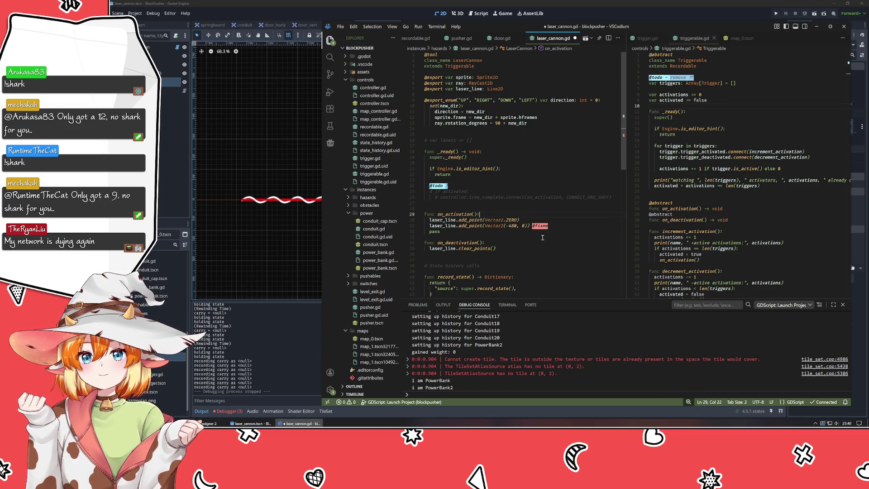
pyautogui.press('Down')
pyautogui.press('Down')
pyautogui.press('End')
pyautogui.press('BackSpace')
pyautogui.press('BackSpace')
pyautogui.press('BackSpace')
# Add a blank line before on_deactivation, review the script, and save it
pyautogui.press('Down')
pyautogui.press('Return')
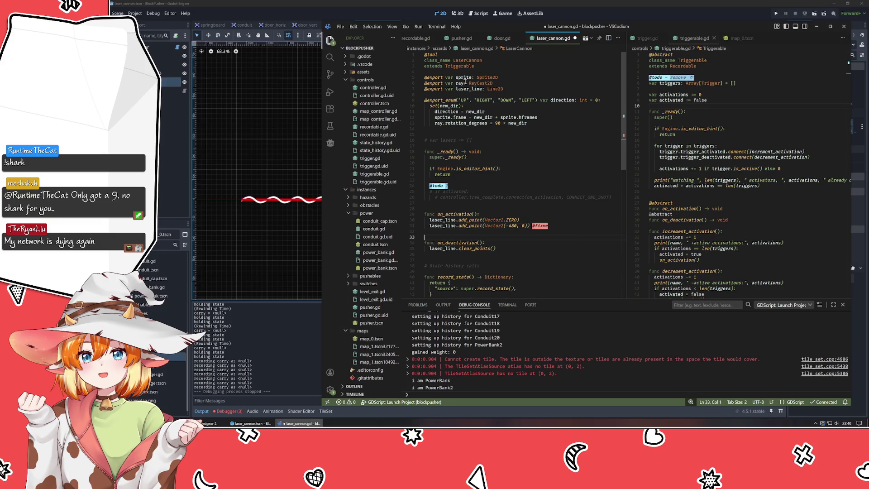
pyautogui.click(466, 84)
pyautogui.click(506, 197)
pyautogui.scroll(-1, 506, 200)
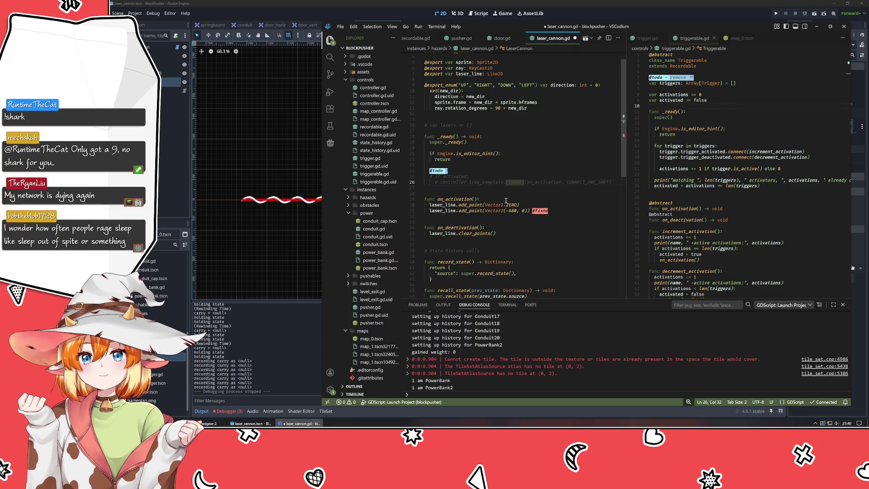
pyautogui.click(502, 226)
pyautogui.scroll(-1, 503, 226)
pyautogui.hotkey('ctrl', 's')
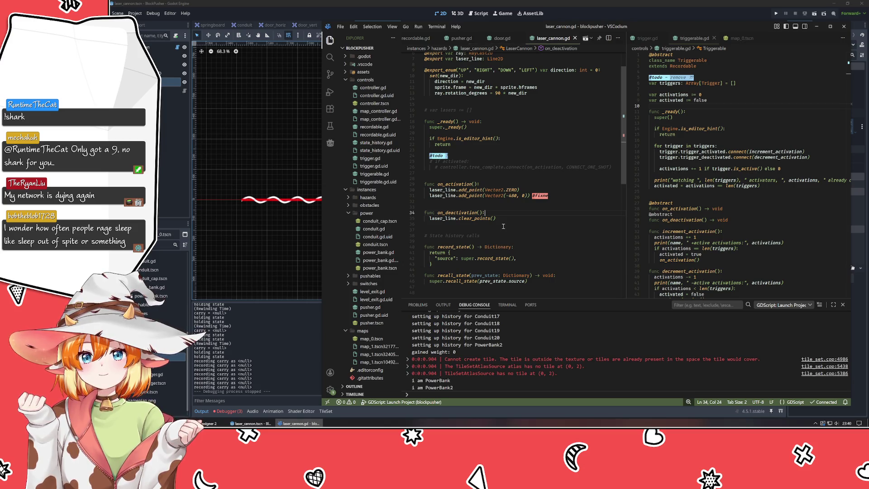
pyautogui.click(252, 14)
# Run the map_0 level to test the laser, stopping it after the null clear_points error
pyautogui.click(473, 25)
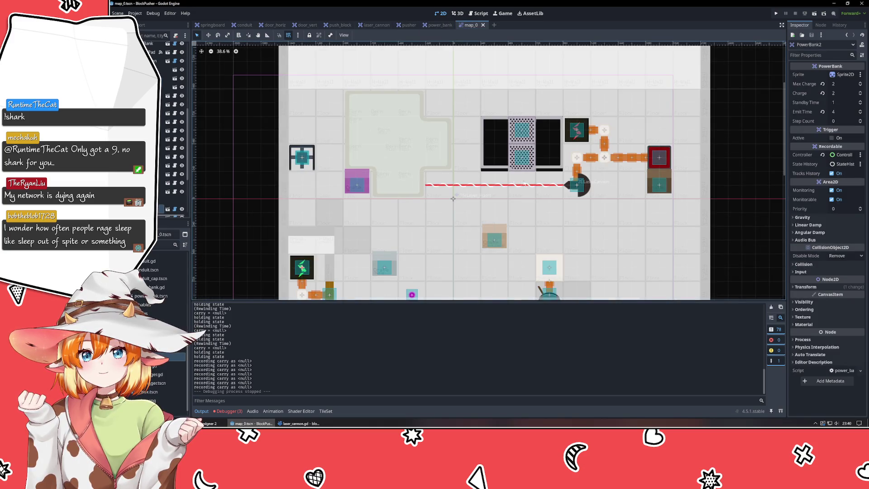
pyautogui.click(435, 25)
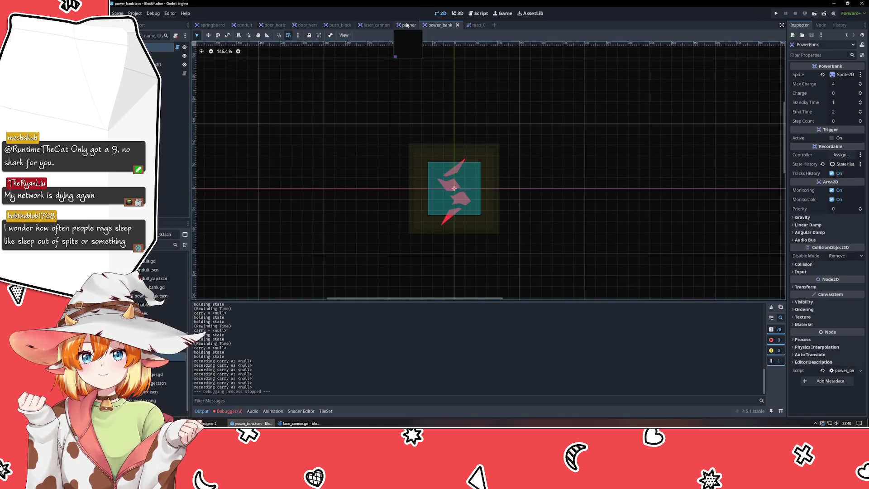
pyautogui.click(408, 25)
pyautogui.click(472, 25)
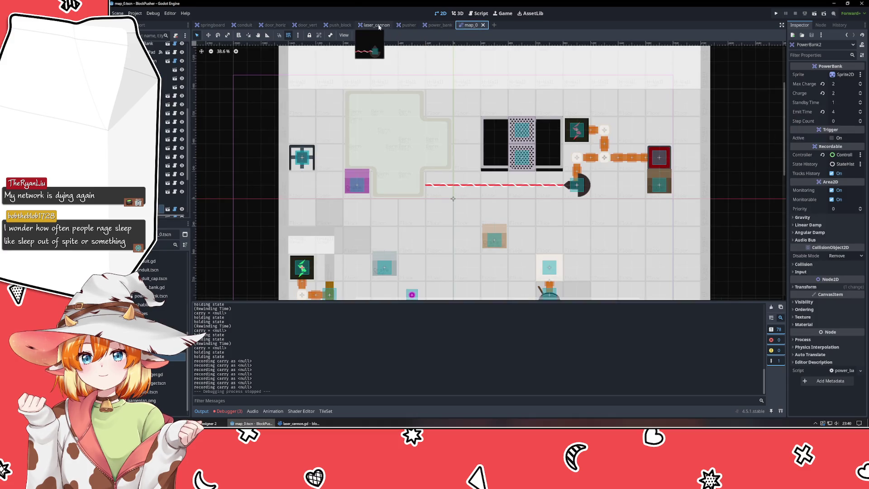
pyautogui.click(776, 13)
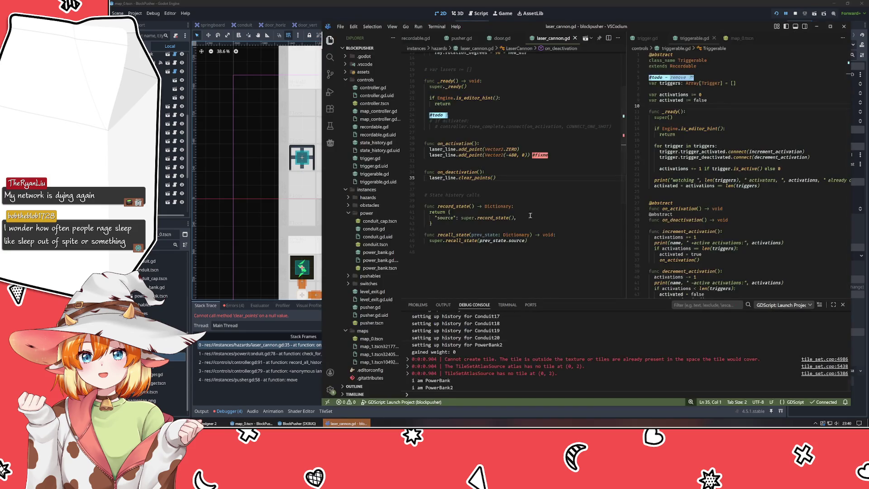
pyautogui.hotkey('alt', 'Tab')
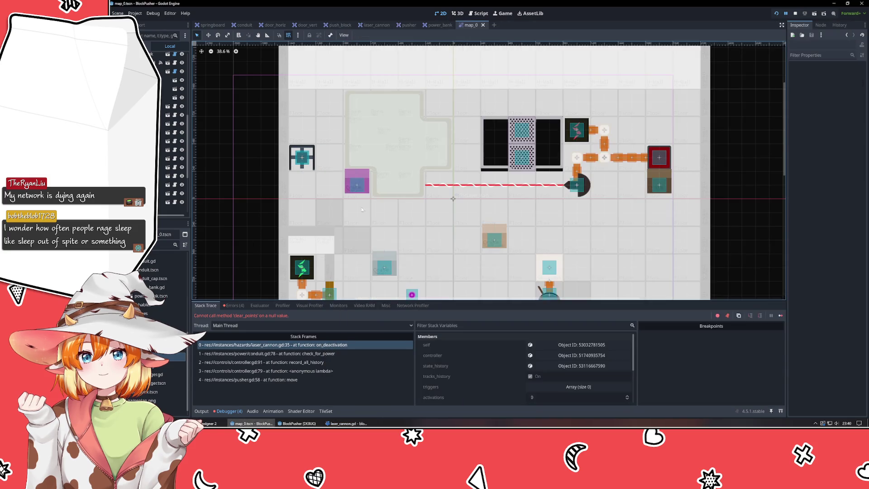
pyautogui.click(795, 13)
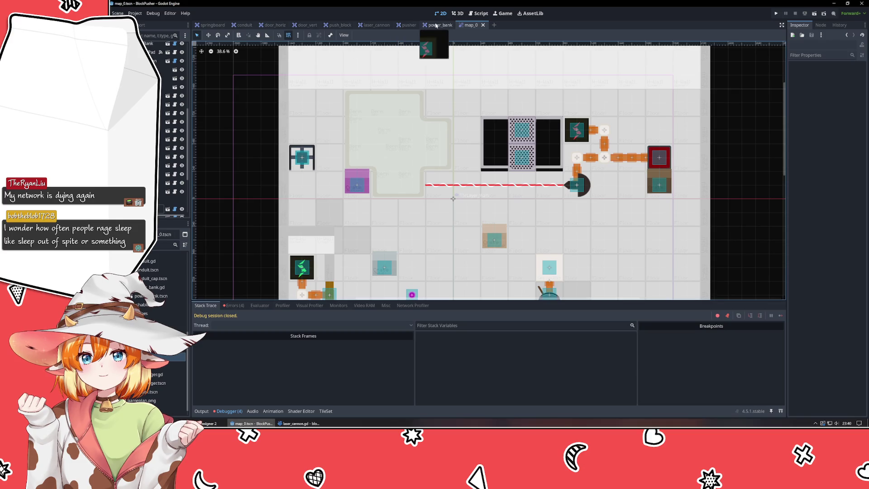
# Assign the Line2D node to the laser_cannon scene's Laser Line property
pyautogui.click(374, 24)
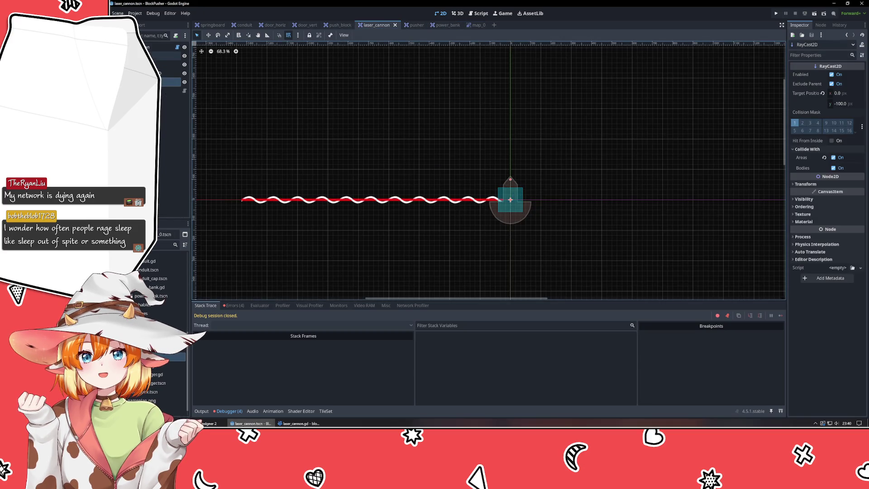
pyautogui.click(838, 93)
pyautogui.click(462, 147)
pyautogui.doubleClick(462, 147)
pyautogui.hotkey('alt', 'Tab')
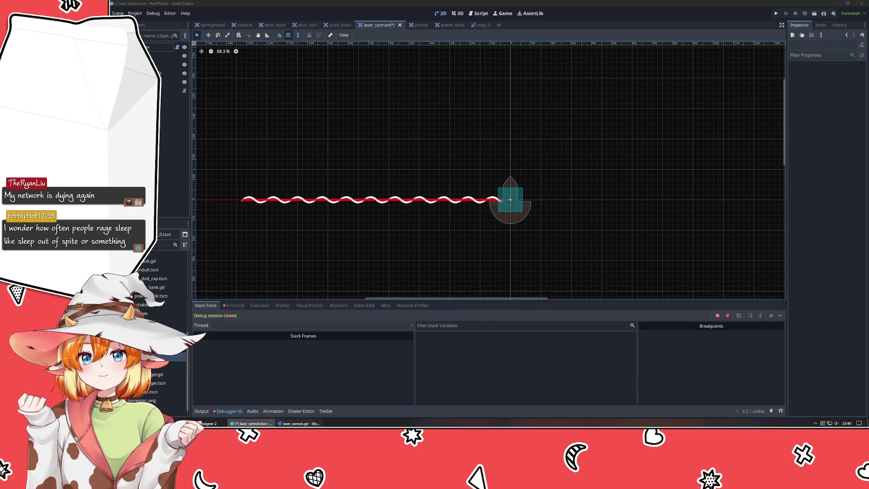
pyautogui.scroll(5, 545, 176)
pyautogui.click(497, 191)
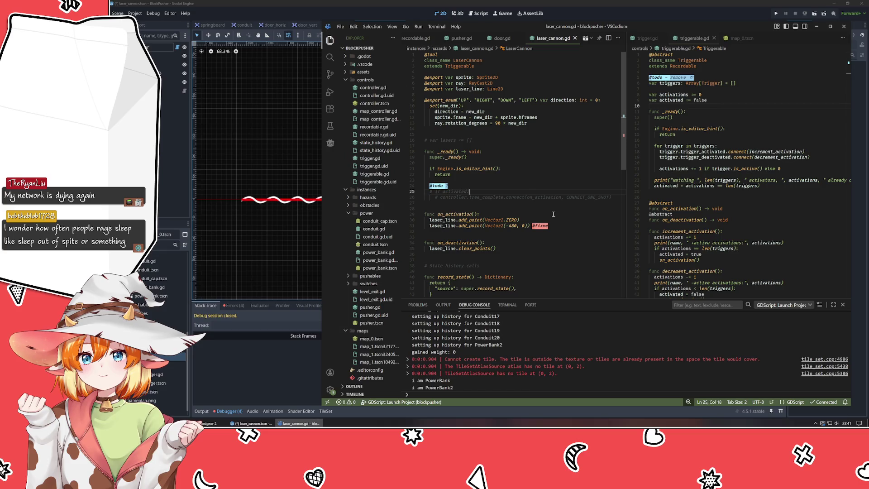
# Uncomment 'if activated:' in _ready and put a pass placeholder under it
pyautogui.hotkey('ctrl', '/')
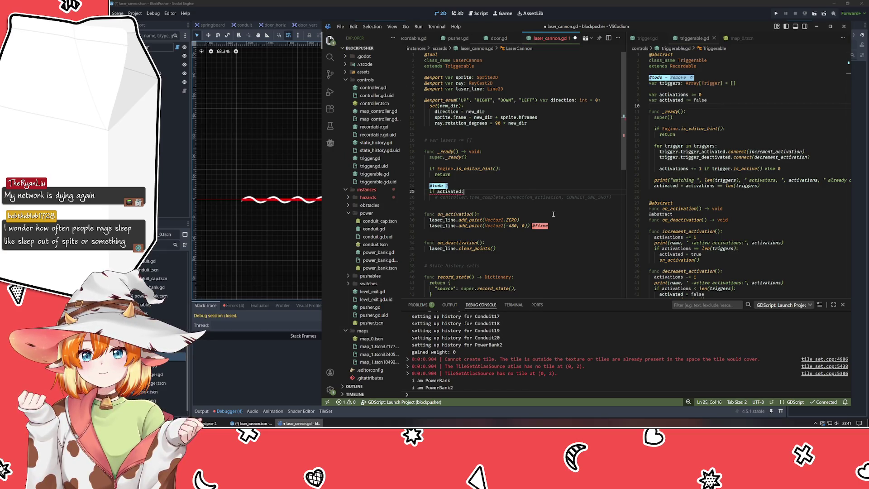
pyautogui.press('Return')
pyautogui.write('pass')
pyautogui.press('Escape')
pyautogui.press('Down')
pyautogui.press('End')
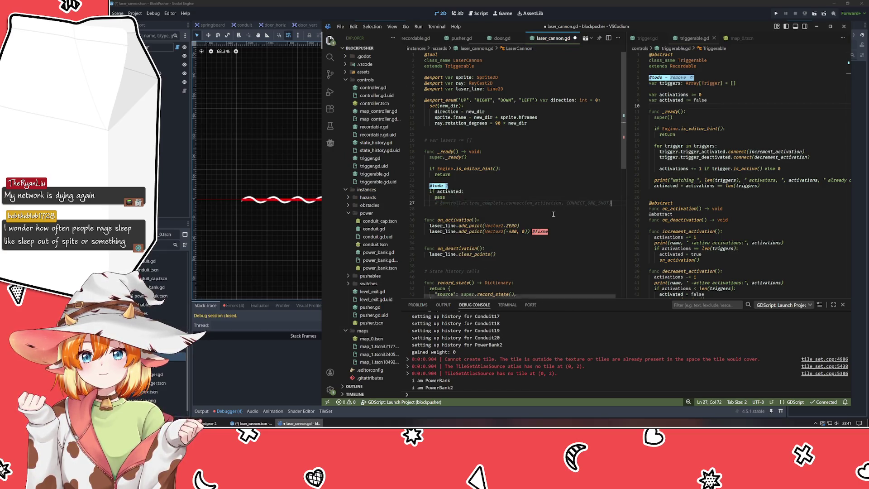
# Add an else: branch calling on_deactivation(), save the script, and run the game
pyautogui.press('Return')
pyautogui.write('else:')
pyautogui.press('Return')
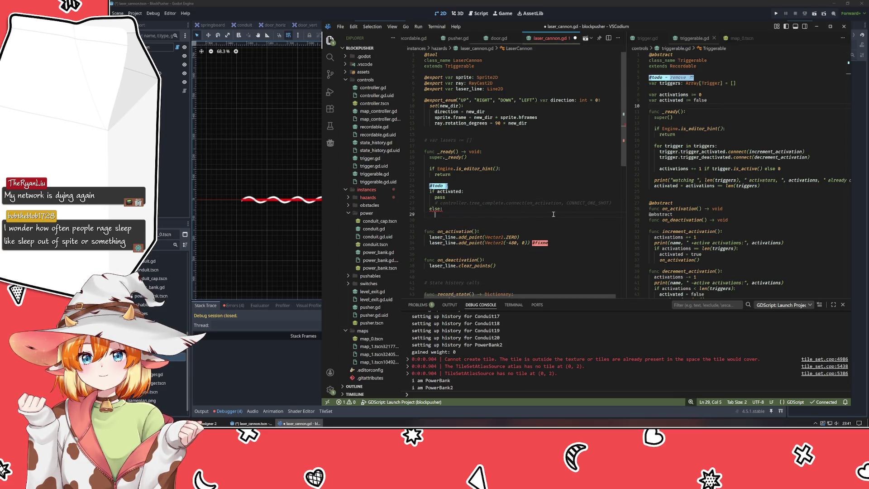
pyautogui.write('n_d')
pyautogui.press('Return')
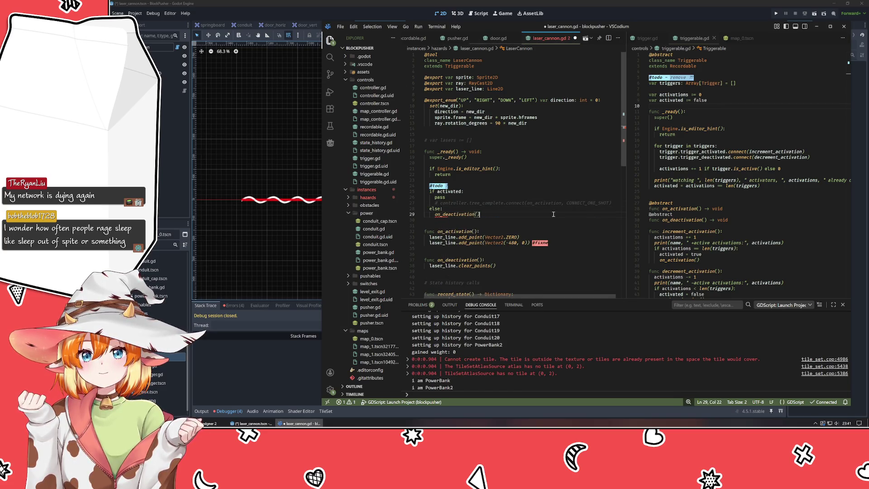
pyautogui.hotkey('ctrl', 's')
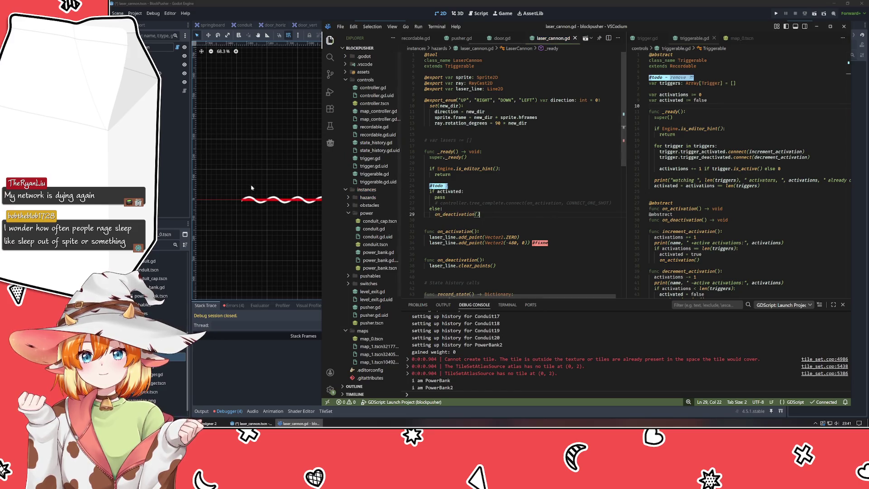
pyautogui.click(254, 193)
pyautogui.press('F5')
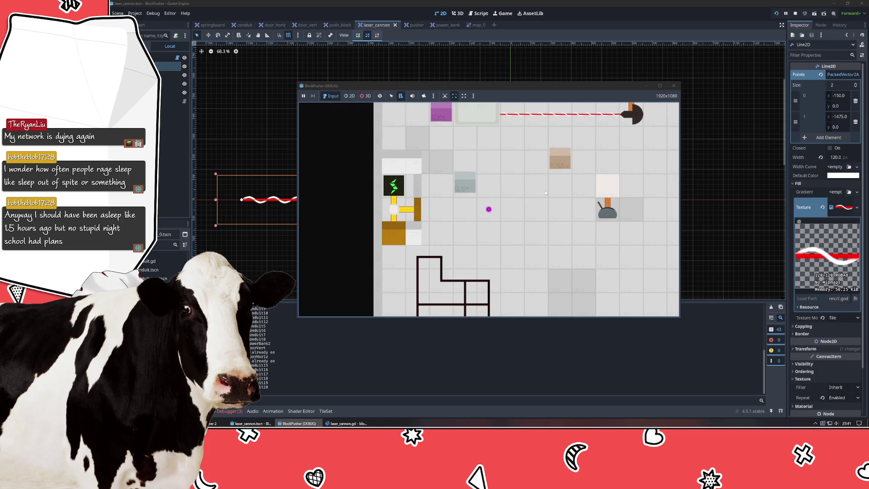
# Playtest by moving the player up, right and down, then close the game
pyautogui.press('Up')
pyautogui.press('Up')
pyautogui.press('Up')
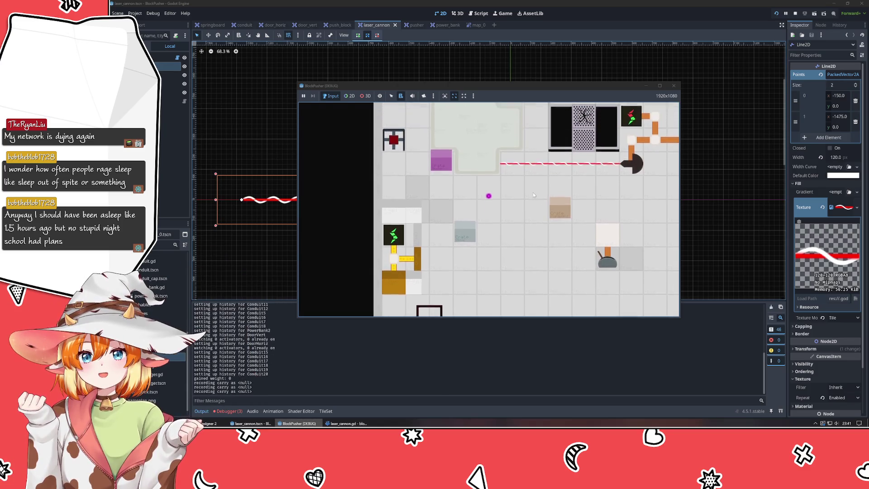
pyautogui.press('Right')
pyautogui.press('Right')
pyautogui.press('Right')
pyautogui.press('Right')
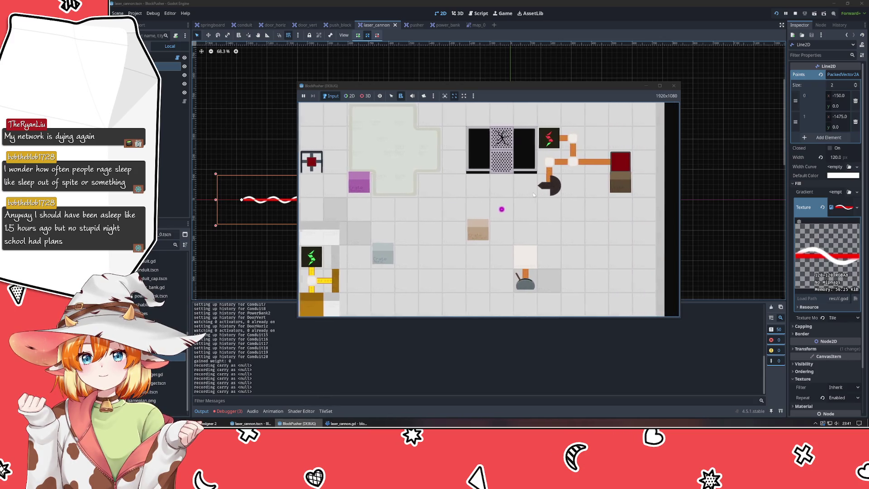
pyautogui.press('Right')
pyautogui.press('Right')
pyautogui.press('Down')
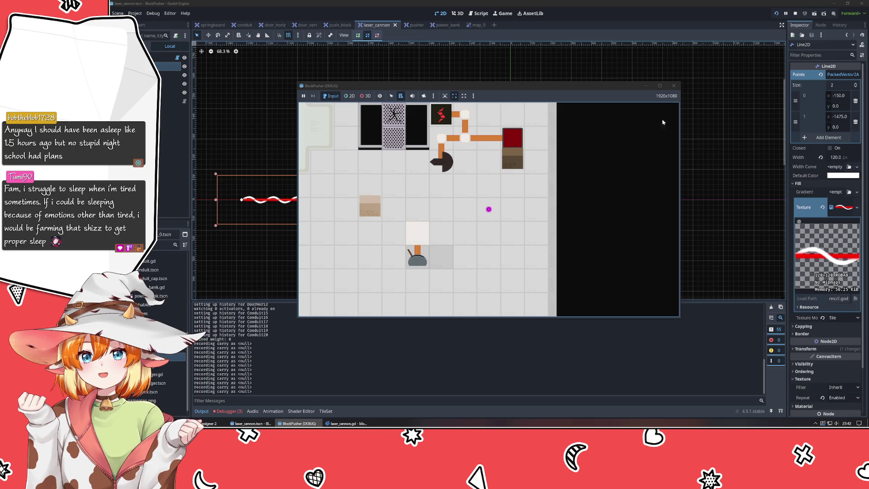
pyautogui.click(673, 85)
# Delete the Line2D's preset Points entries, then run and close the game again
pyautogui.click(606, 192)
pyautogui.click(405, 187)
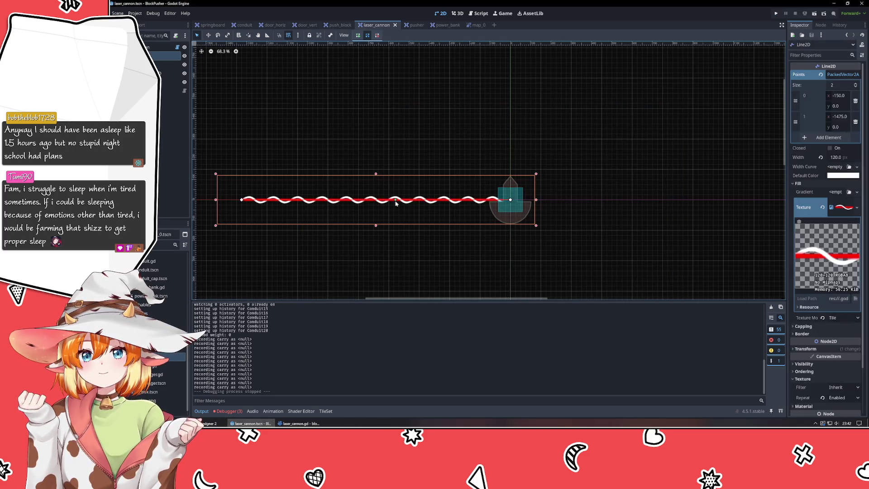
pyautogui.click(855, 100)
pyautogui.click(855, 100)
pyautogui.click(669, 84)
pyautogui.click(775, 14)
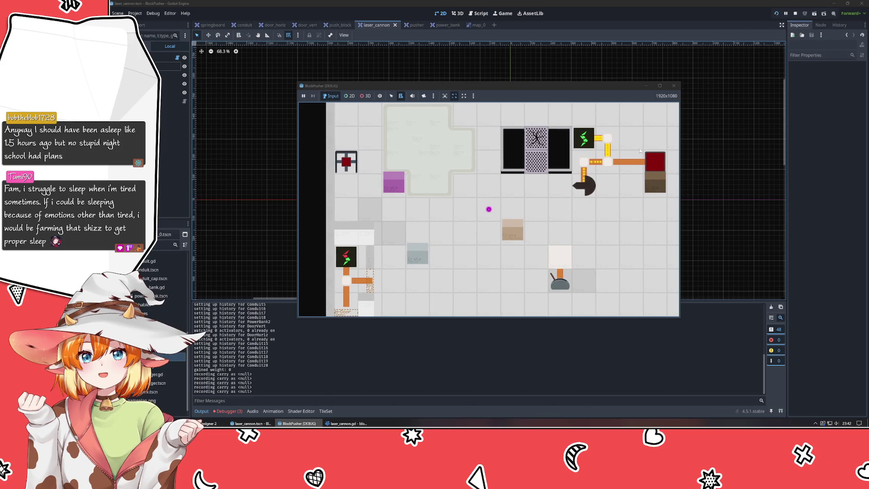
pyautogui.click(673, 86)
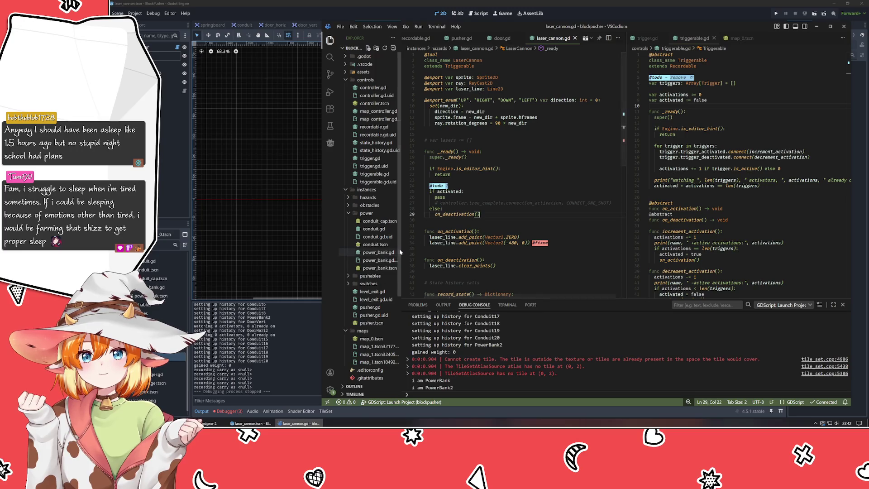
# Delete the else: and on_deactivation() lines from _ready
pyautogui.moveTo(480, 214); pyautogui.dragTo(359, 212)
pyautogui.hotkey('ctrl', 'shift', 'k')
pyautogui.press('Up')
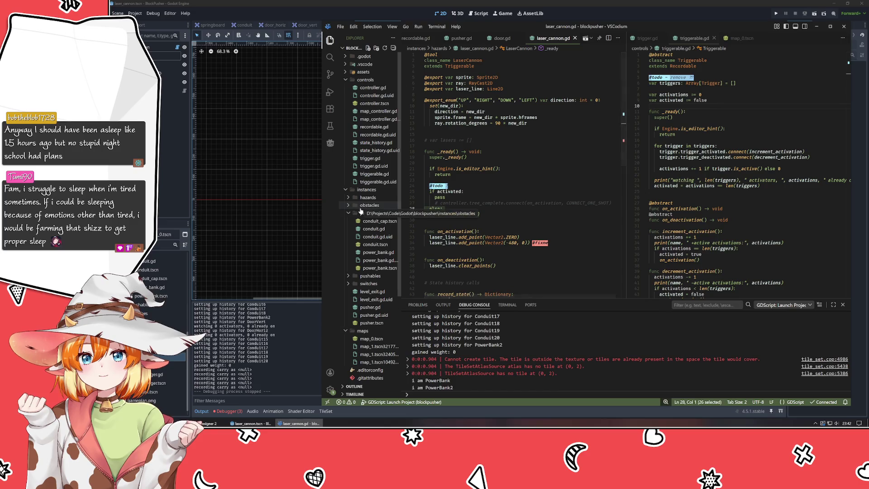
pyautogui.hotkey('ctrl', 'shift', 'k')
pyautogui.press('Up')
pyautogui.press('Up')
pyautogui.press('End')
# Remove the pass line, re-comment 'if activated:', and save laser_cannon.gd
pyautogui.hotkey('ctrl', 'shift', 'k')
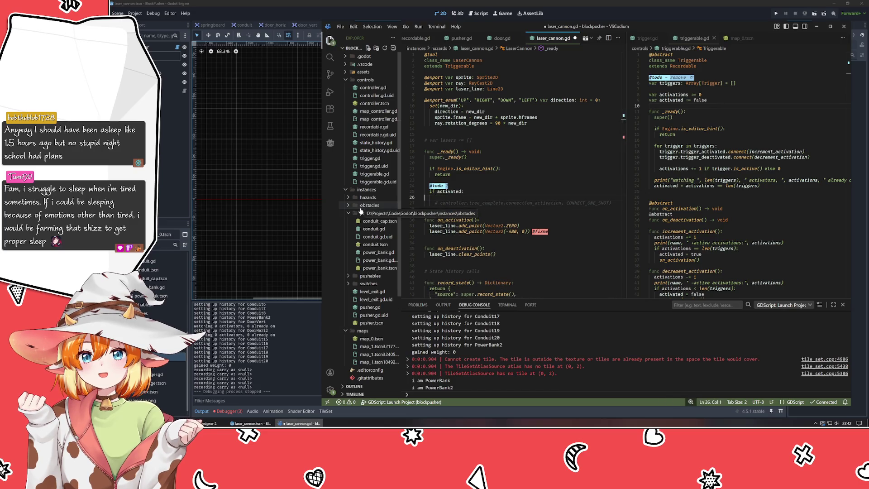
pyautogui.press('Up')
pyautogui.hotkey('ctrl', '/')
pyautogui.hotkey('ctrl', 's')
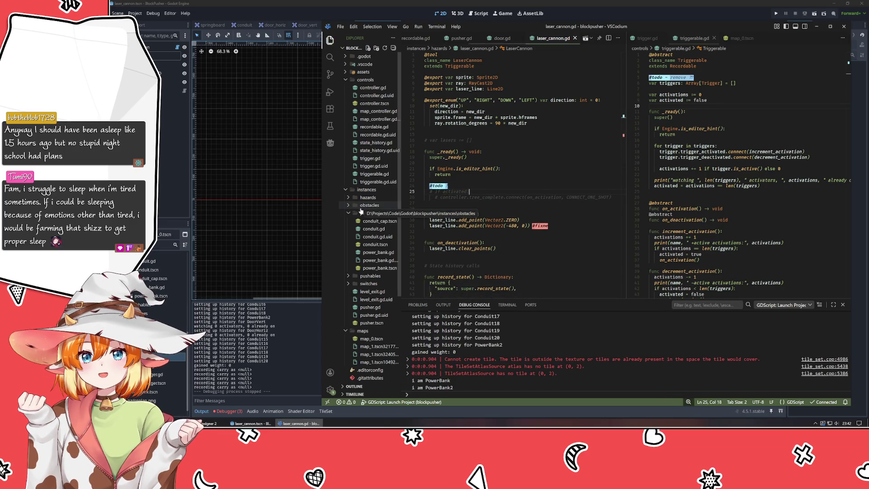
pyautogui.click(768, 15)
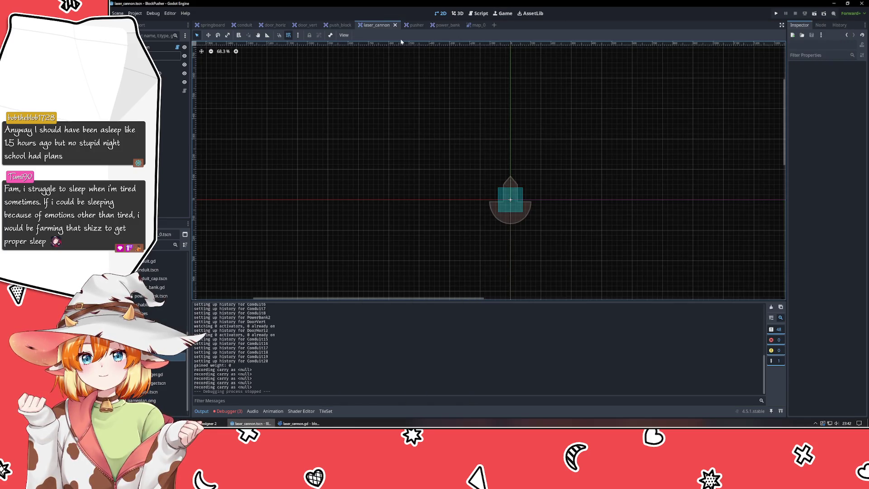
# Drag the Player node higher up in map_0 and playtest the level
pyautogui.click(470, 25)
pyautogui.moveTo(412, 294)
pyautogui.mouseDown()
pyautogui.moveTo(589, 244)
pyautogui.moveTo(659, 212)
pyautogui.mouseUp()
pyautogui.click(777, 15)
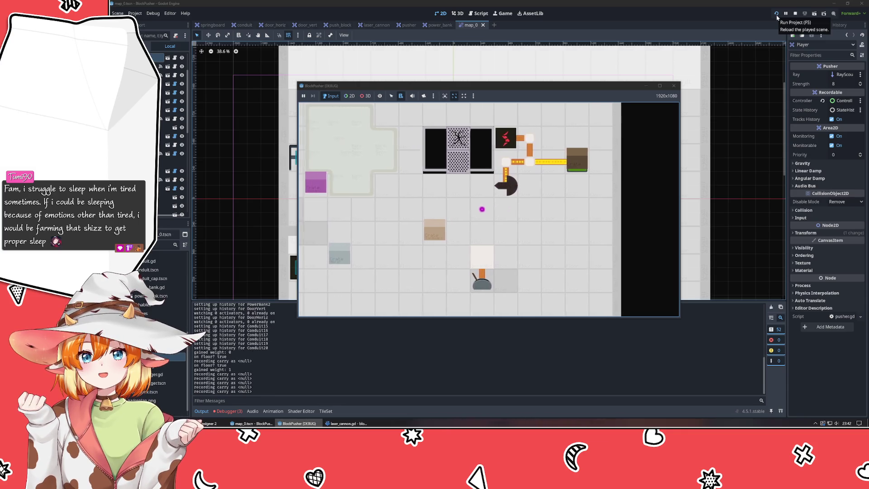
pyautogui.click(674, 86)
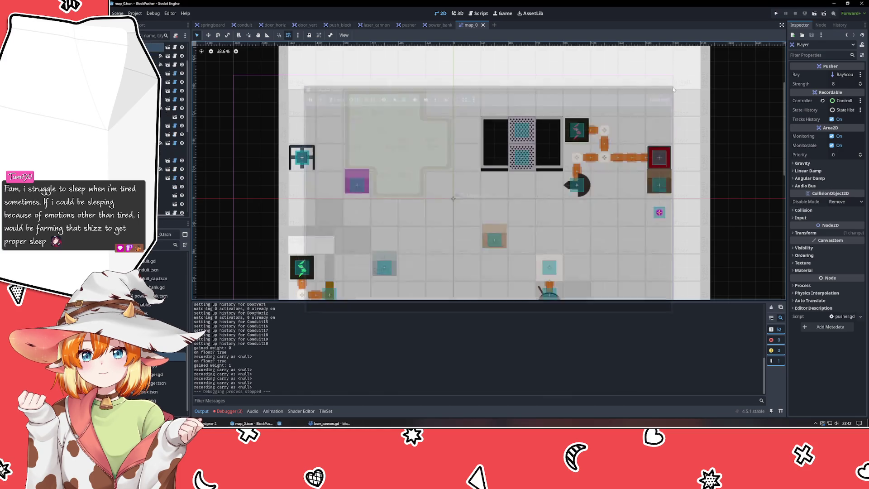
pyautogui.click(436, 25)
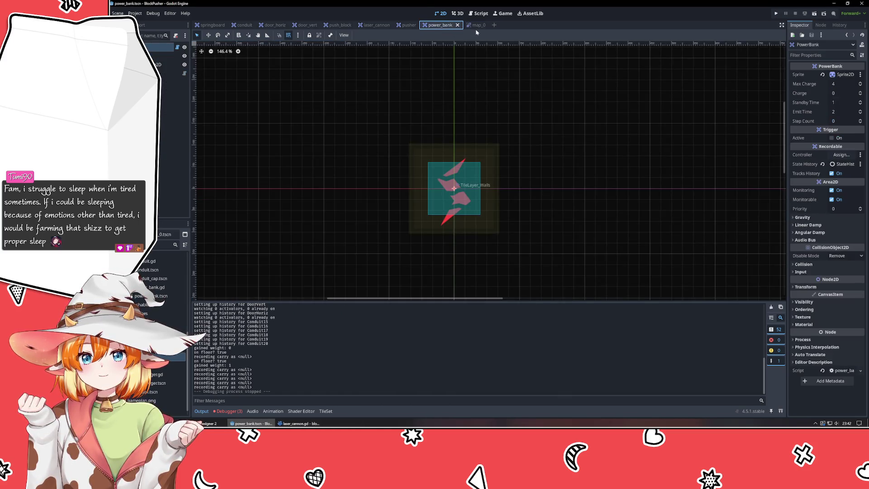
pyautogui.click(471, 25)
pyautogui.click(299, 423)
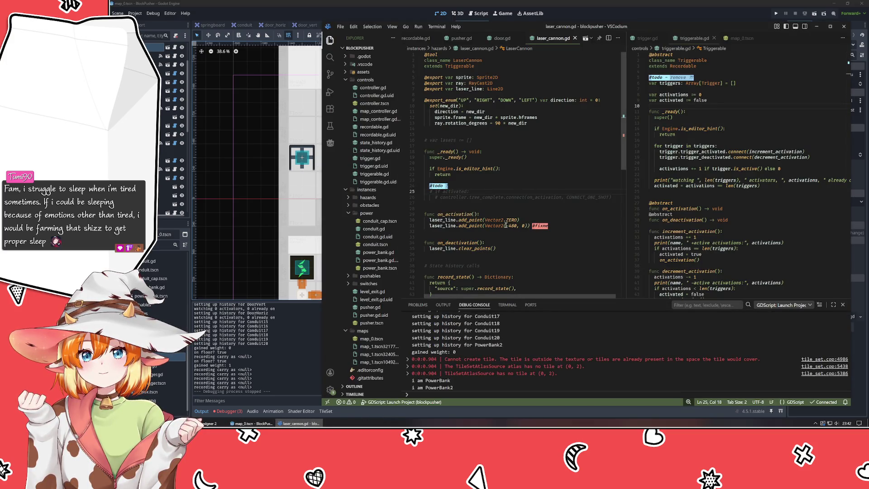
# Change the add_point end to Vector2(0, 480), save, and run the game to check the beam
pyautogui.moveTo(505, 225); pyautogui.dragTo(525, 225)
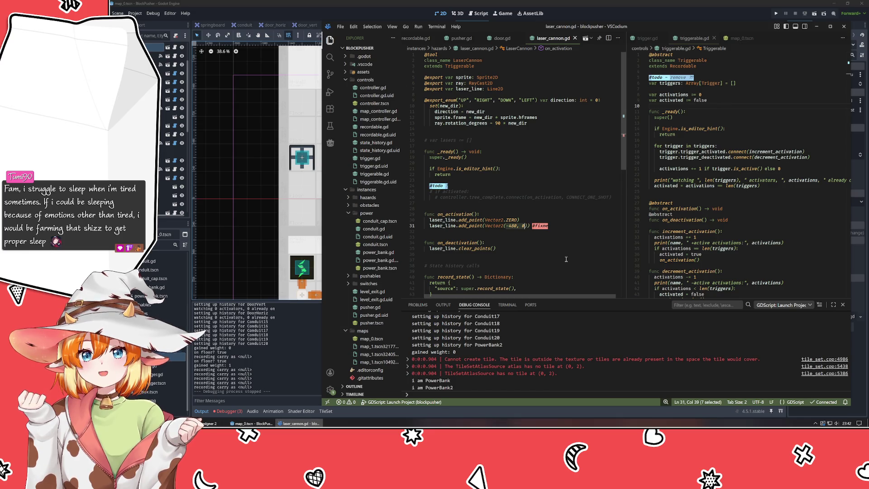
pyautogui.write('0, ')
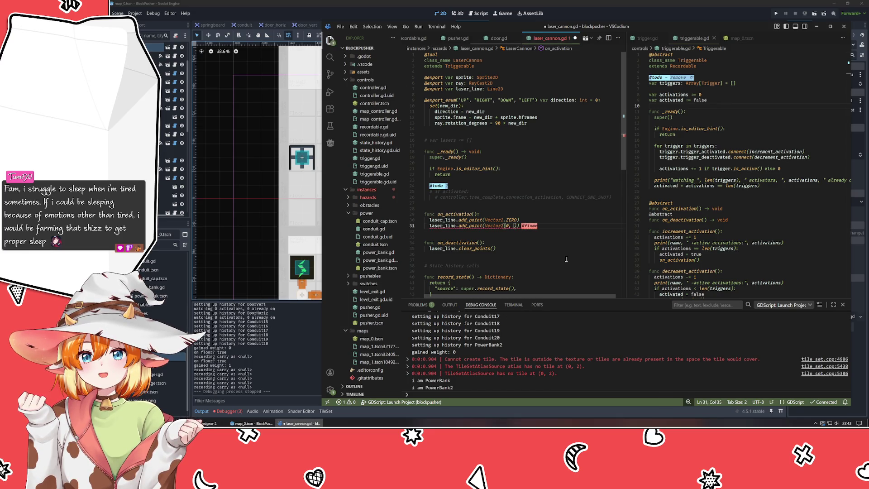
pyautogui.write('480')
pyautogui.hotkey('ctrl', 's')
pyautogui.click(626, 7)
pyautogui.press('F5')
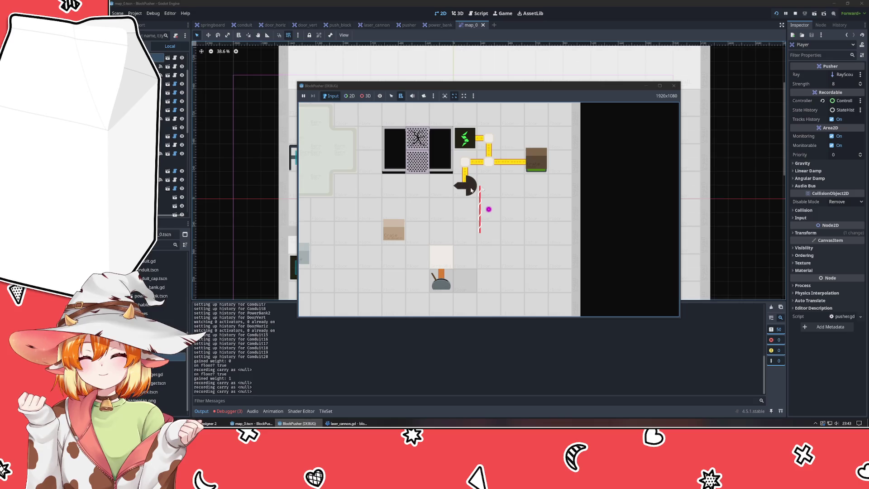
# Close the test run and go through the power_bank and map_0 tabs to the laser_cannon scene
pyautogui.click(673, 86)
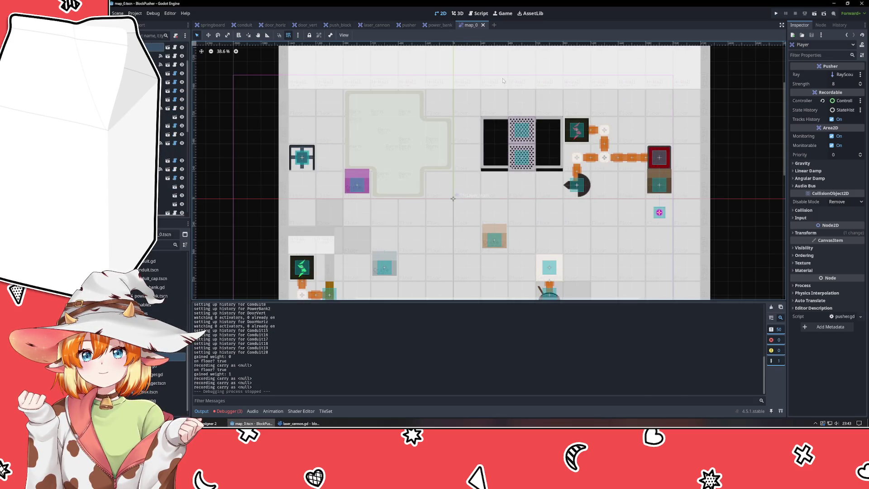
pyautogui.click(439, 25)
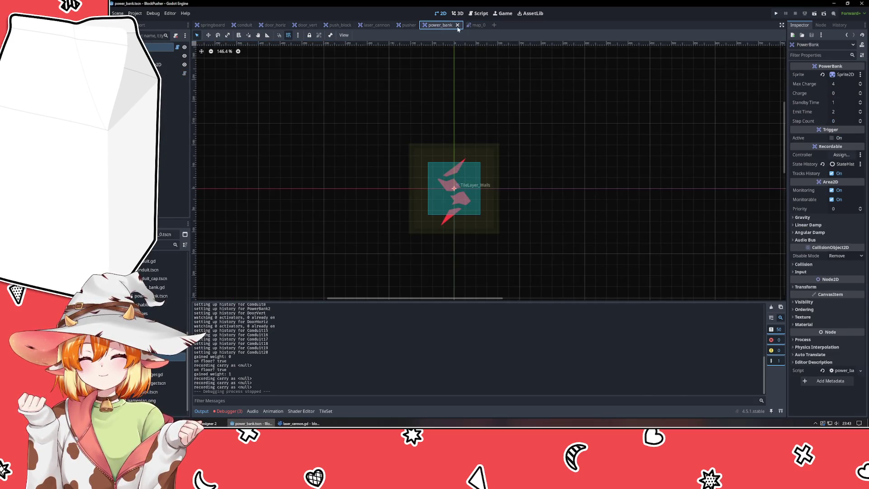
pyautogui.click(475, 24)
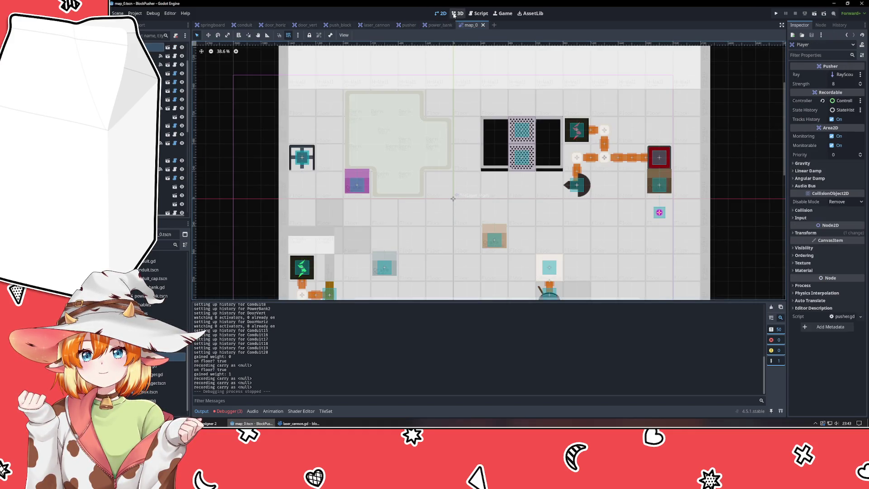
pyautogui.click(374, 25)
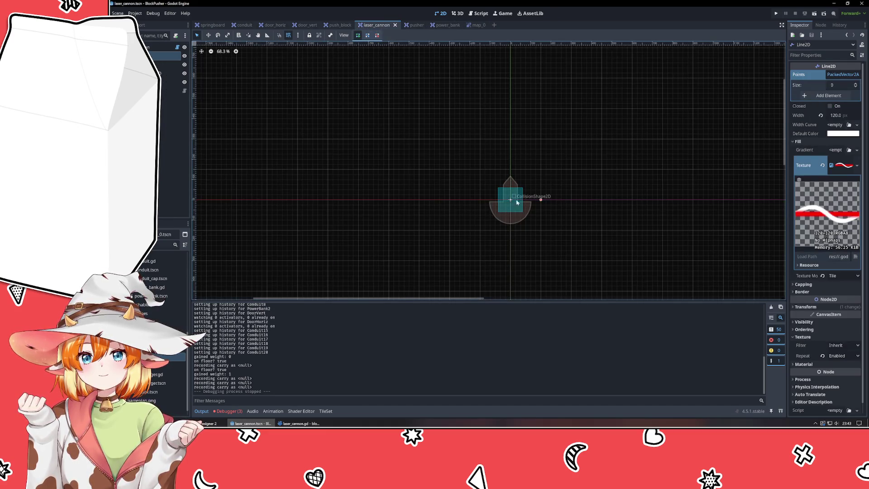
# Add two trial points to the Line2D, then delete its points again
pyautogui.click(540, 199)
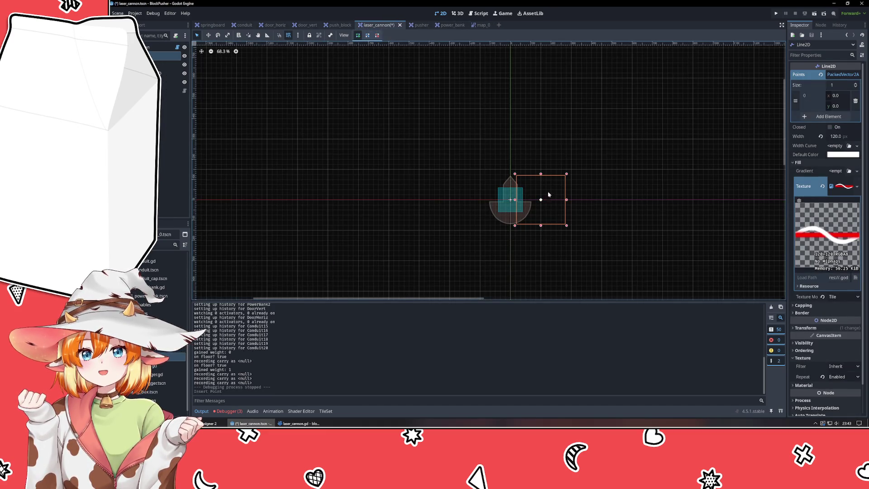
pyautogui.moveTo(540, 199); pyautogui.dragTo(510, 200)
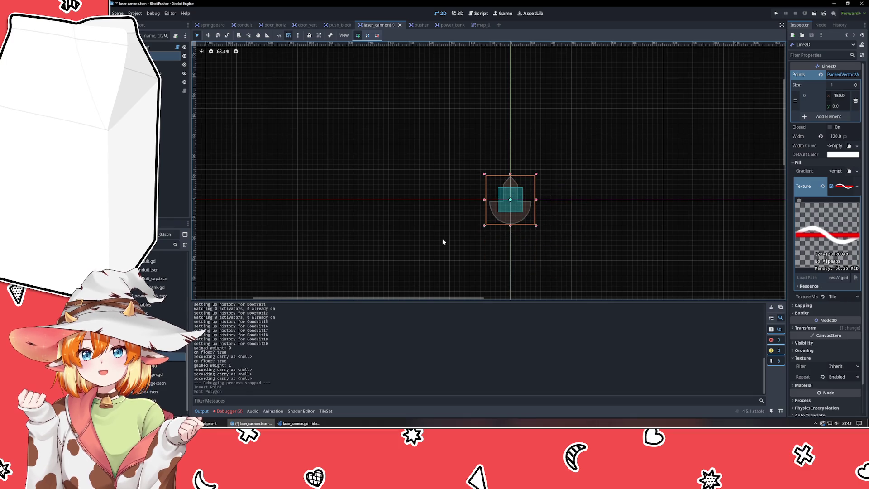
pyautogui.click(338, 143)
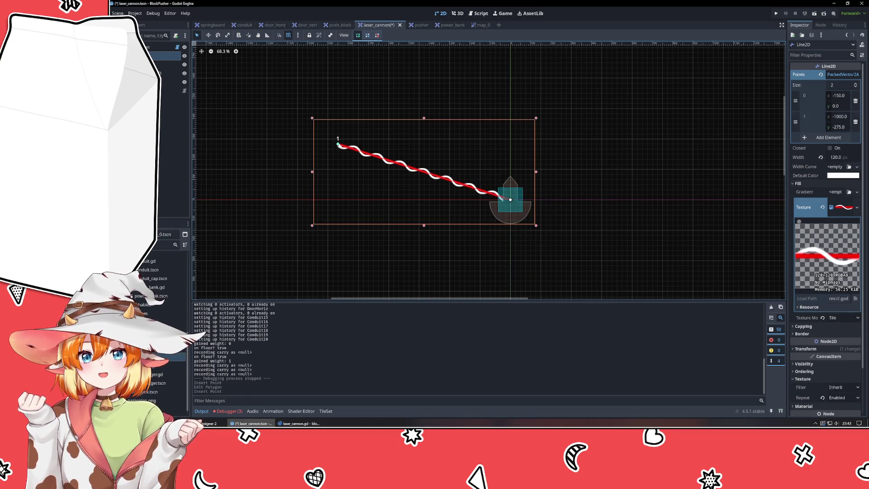
pyautogui.click(855, 101)
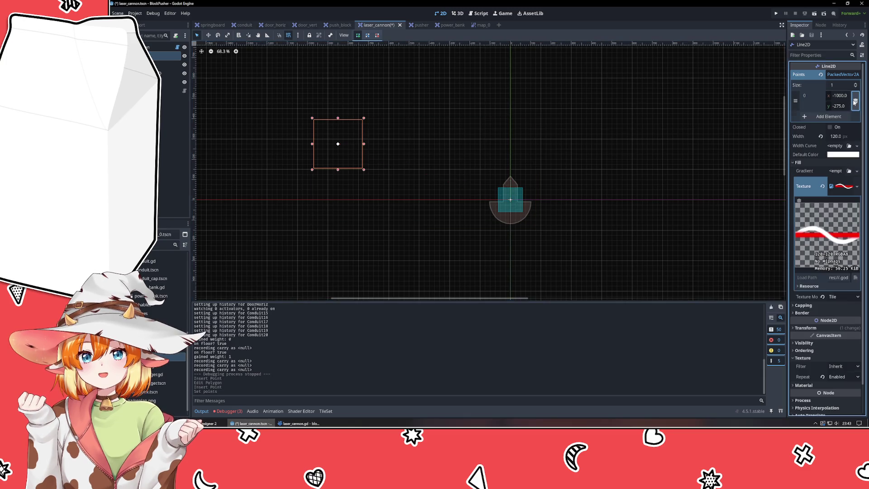
pyautogui.click(855, 101)
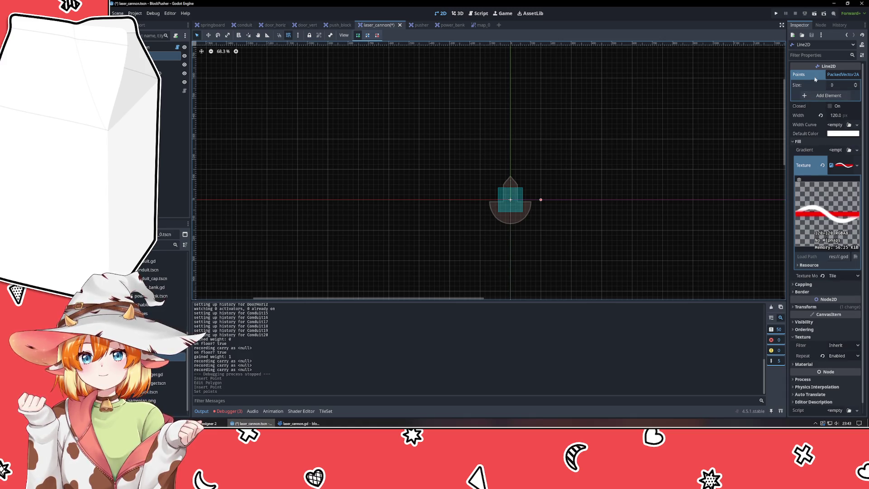
# Revert the Line2D's Transform position to 0, 0, then save and run the game
pyautogui.click(817, 142)
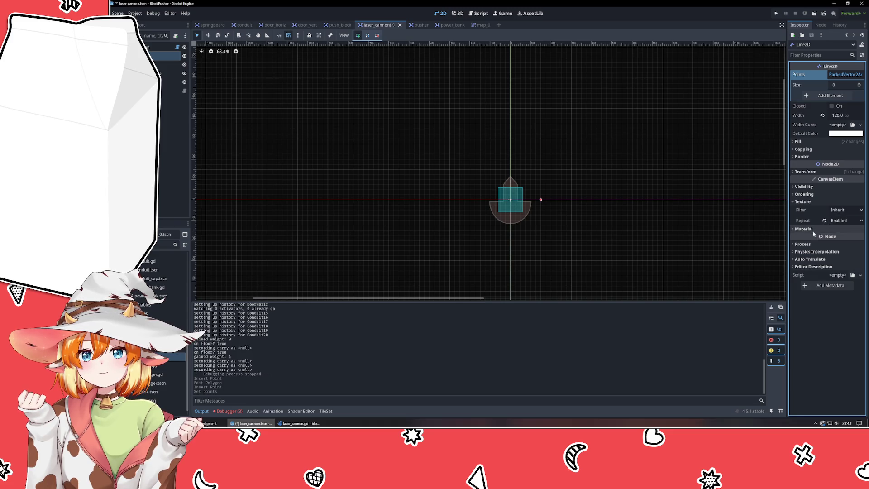
pyautogui.click(805, 171)
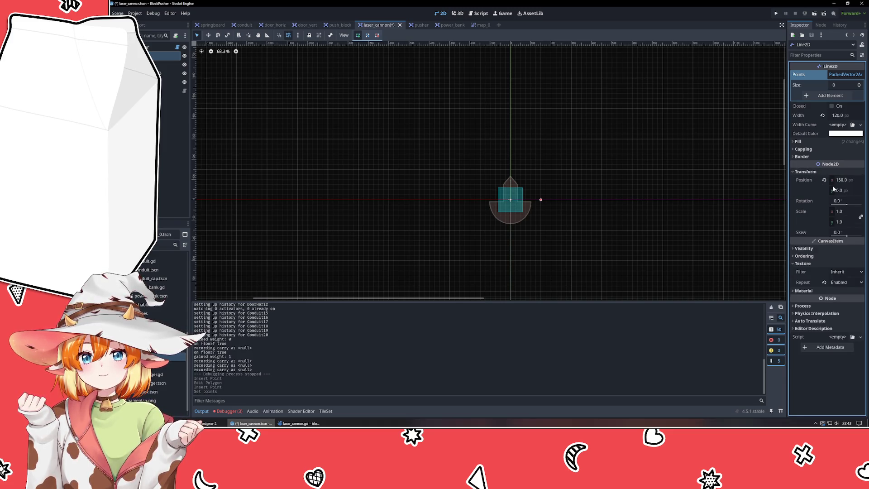
pyautogui.click(824, 181)
pyautogui.press('F5')
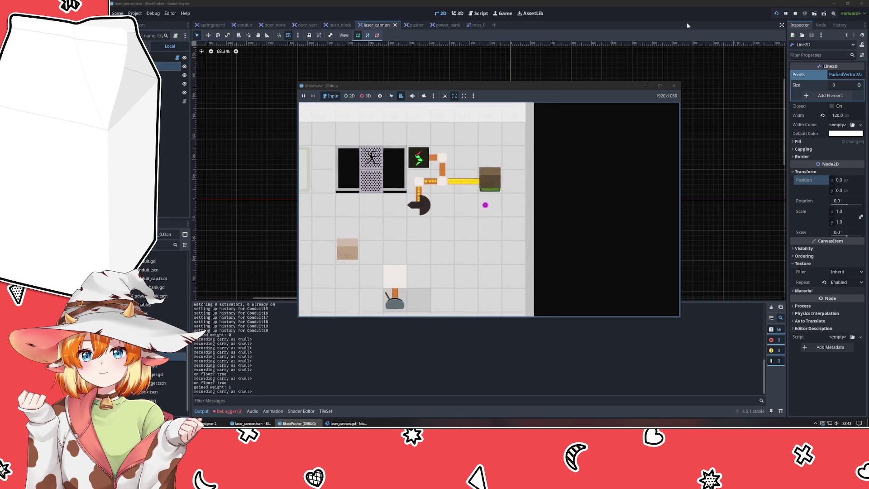
# Edit line 31's far laser point to Vector2(-480, 0) and save laser_cannon.gd
pyautogui.hotkey('alt', 'Tab')
pyautogui.press('BackSpace')
pyautogui.press('BackSpace')
pyautogui.write('80')
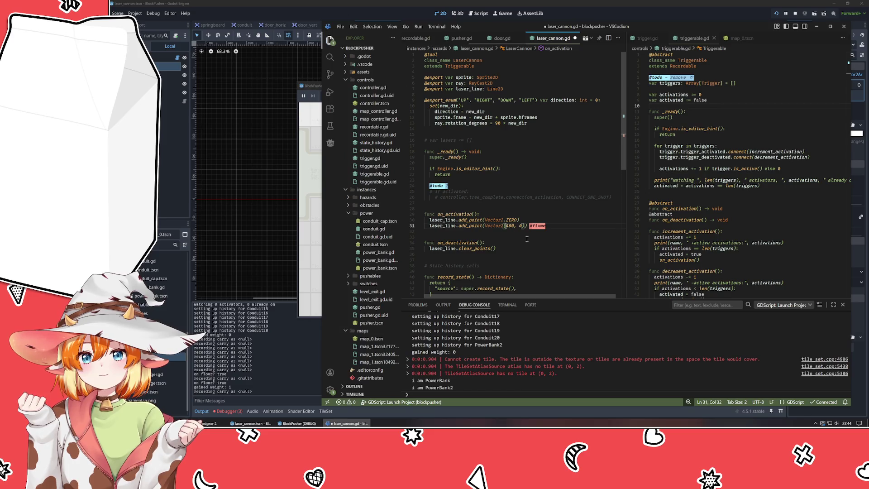
pyautogui.write('-')
pyautogui.hotkey('ctrl', 's')
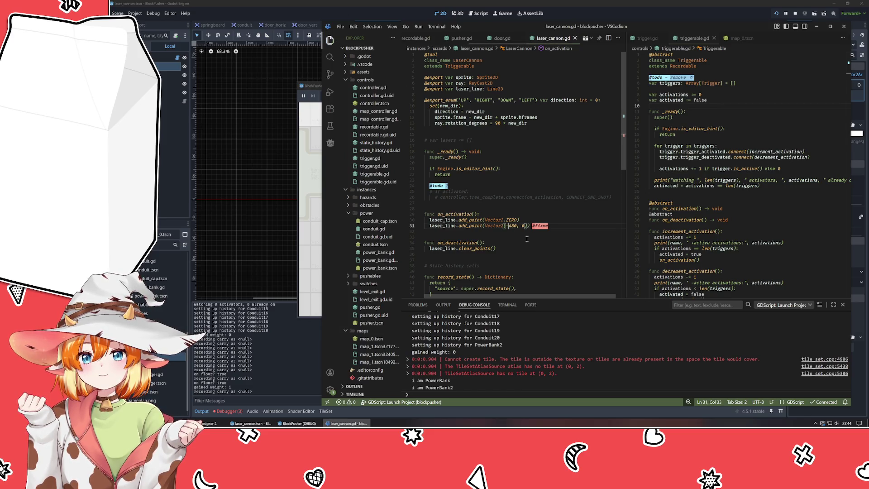
pyautogui.hotkey('alt', 'Tab')
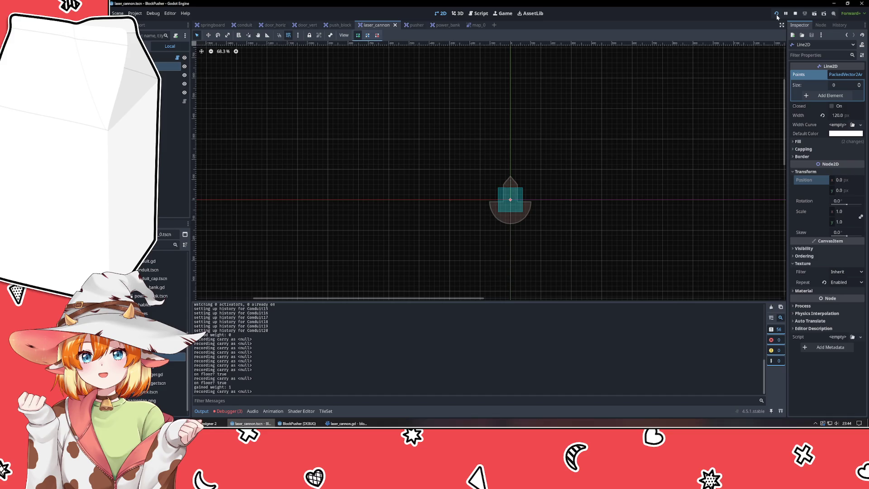
# Test-run the game, then close every scene tab except map_0 and laser_cannon, with map_0 first
pyautogui.click(776, 14)
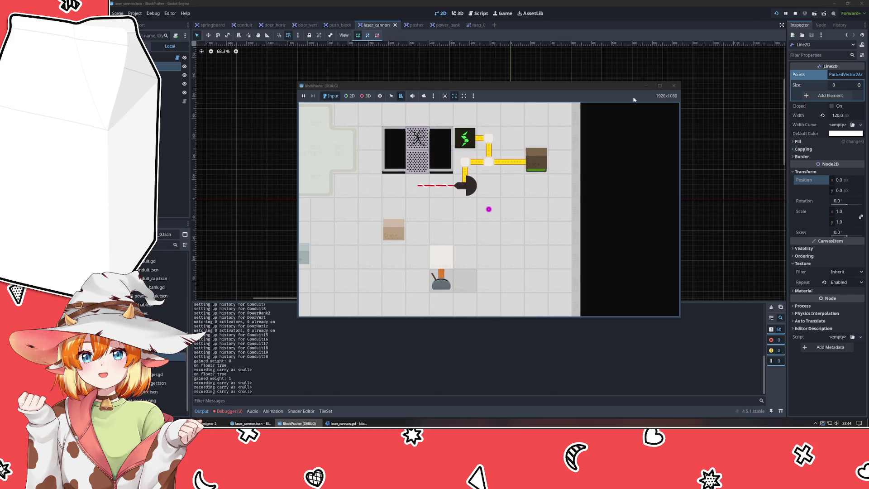
pyautogui.click(674, 86)
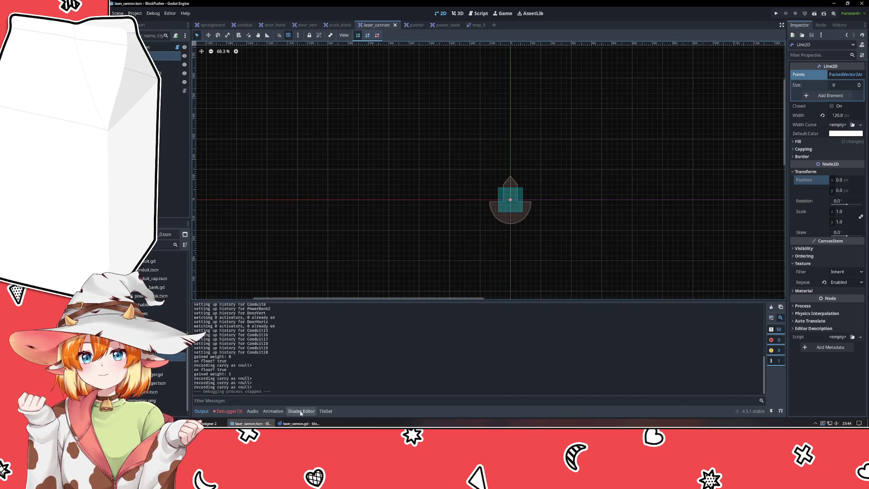
pyautogui.click(337, 25)
pyautogui.click(303, 25)
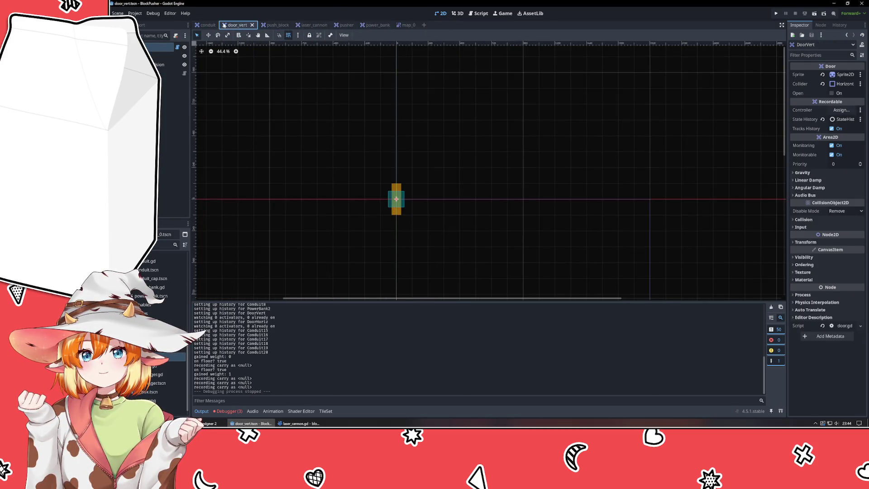
pyautogui.click(217, 25)
pyautogui.middleClick(217, 25)
pyautogui.middleClick(217, 25)
pyautogui.middleClick(250, 25)
pyautogui.middleClick(250, 26)
pyautogui.click(250, 26)
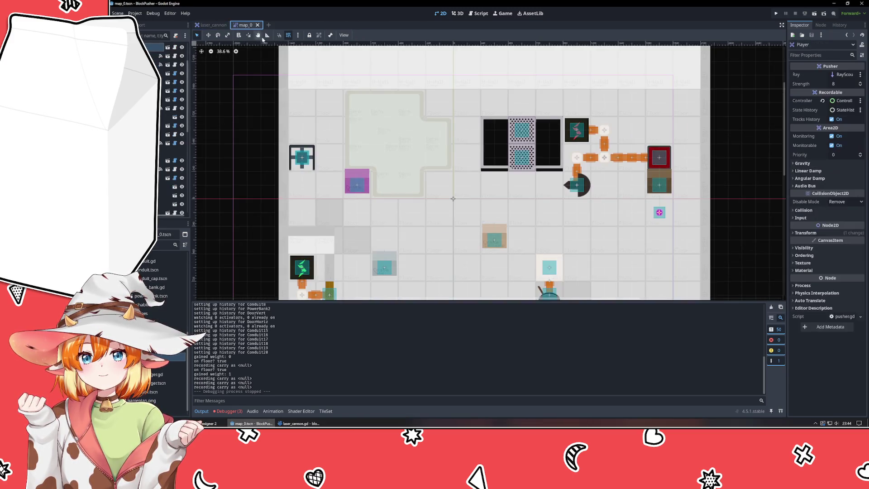
pyautogui.moveTo(250, 26); pyautogui.dragTo(206, 25)
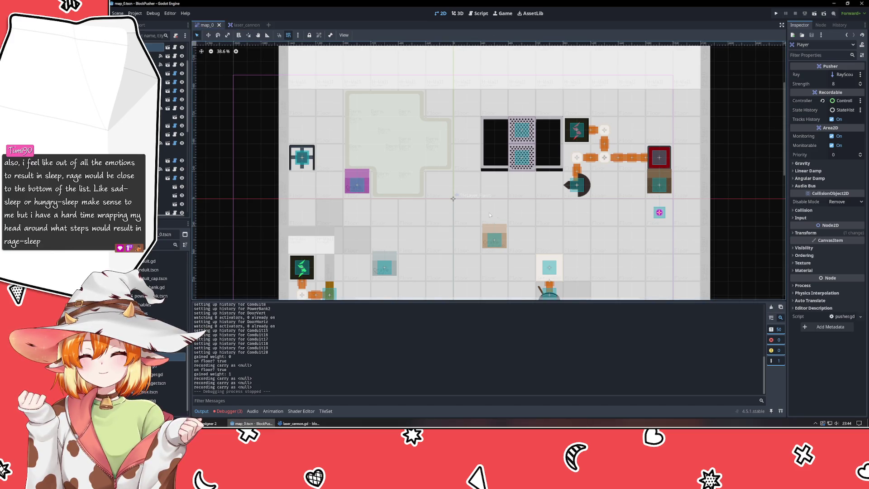
# Change the level's LaserCannon Direction from LEFT to DOWN in the Inspector
pyautogui.click(577, 172)
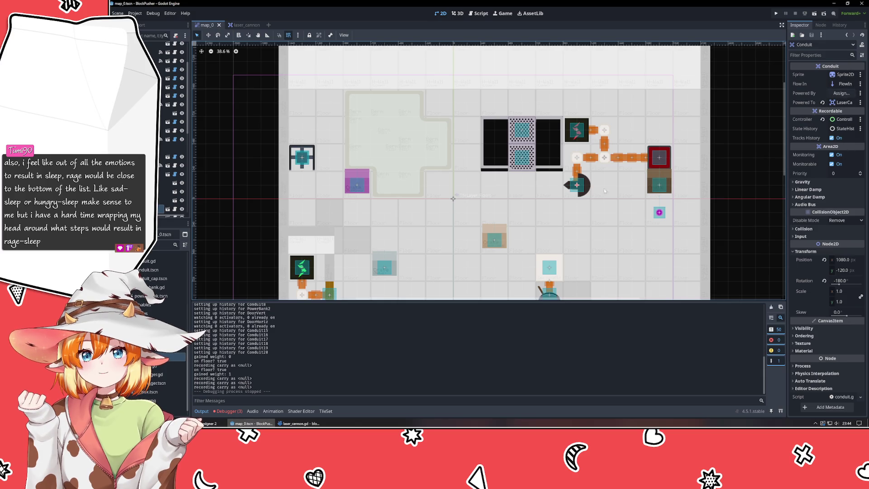
pyautogui.click(584, 192)
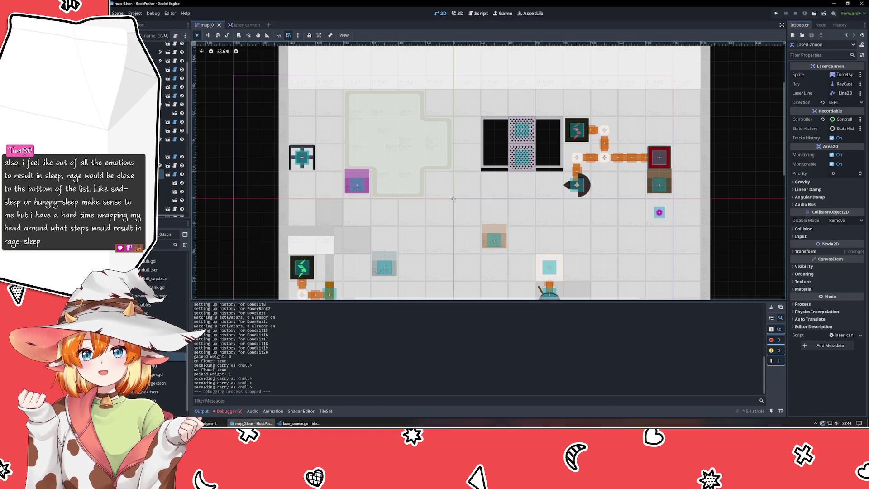
pyautogui.click(845, 103)
pyautogui.click(843, 130)
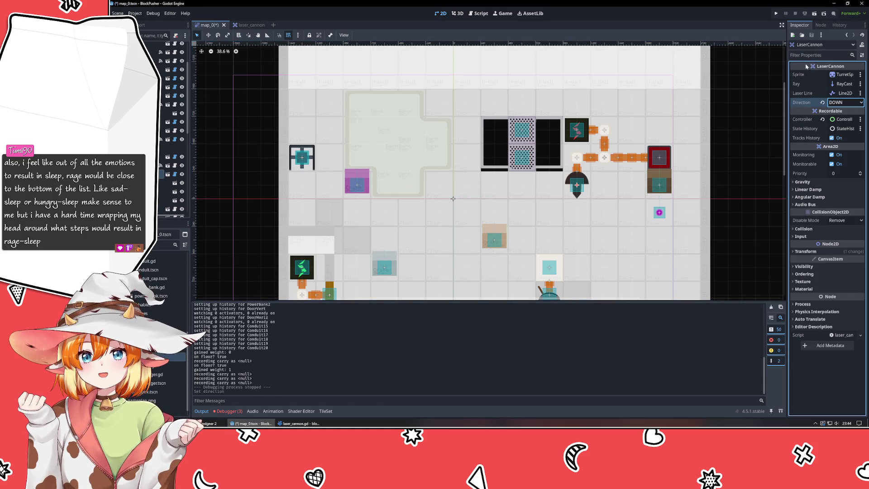
# Playtest the level with the cannon set to DOWN, then close the game window
pyautogui.click(777, 14)
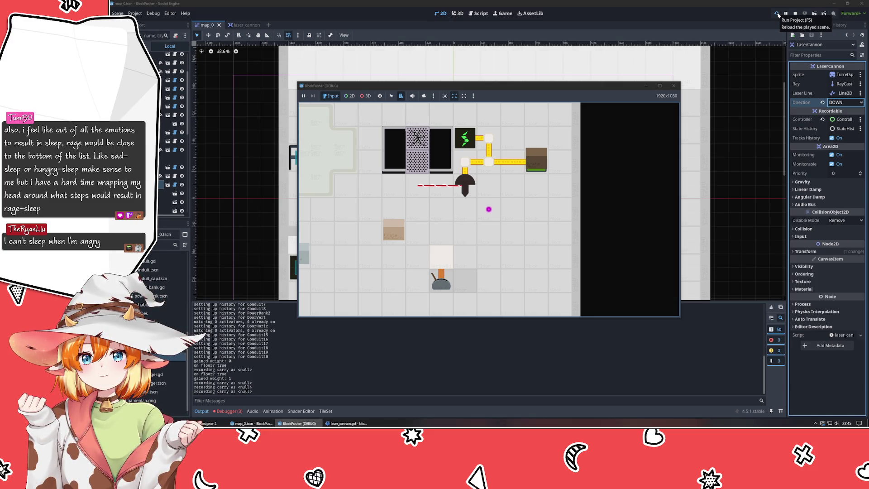
pyautogui.click(674, 85)
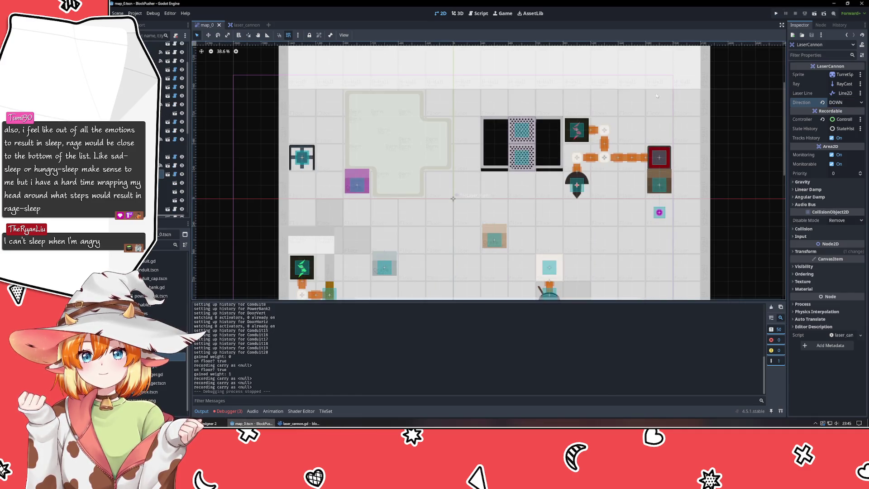
# Review laser_cannon.gd, placing the caret on the ray declaration and then the blank line in _ready
pyautogui.click(299, 423)
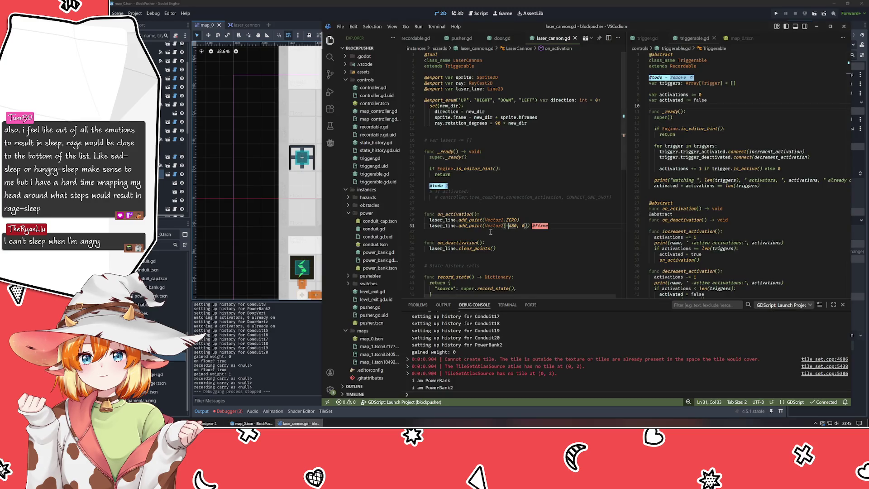
pyautogui.click(520, 225)
pyautogui.scroll(-3, 524, 221)
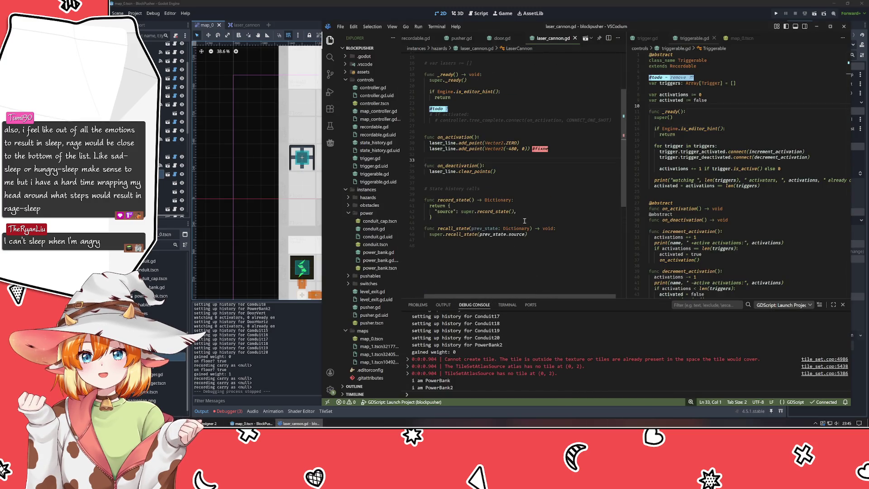
pyautogui.scroll(5, 453, 141)
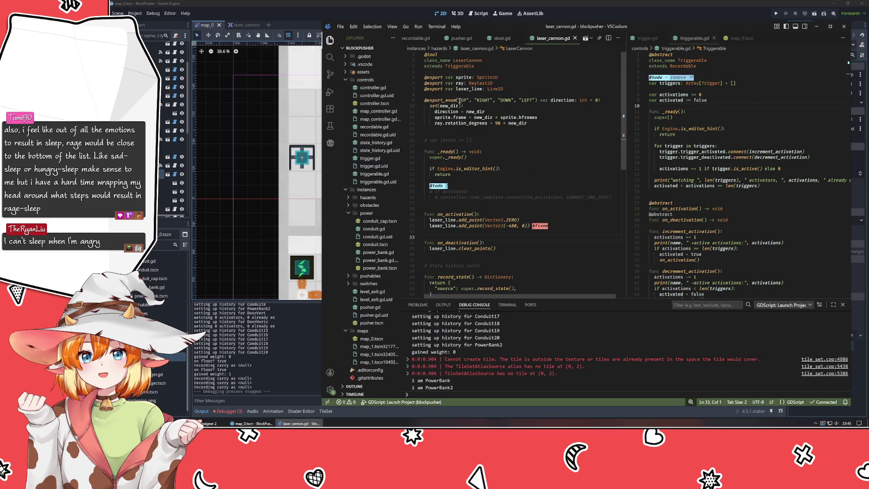
pyautogui.click(458, 85)
pyautogui.scroll(-4, 543, 181)
pyautogui.scroll(3, 557, 187)
pyautogui.click(557, 186)
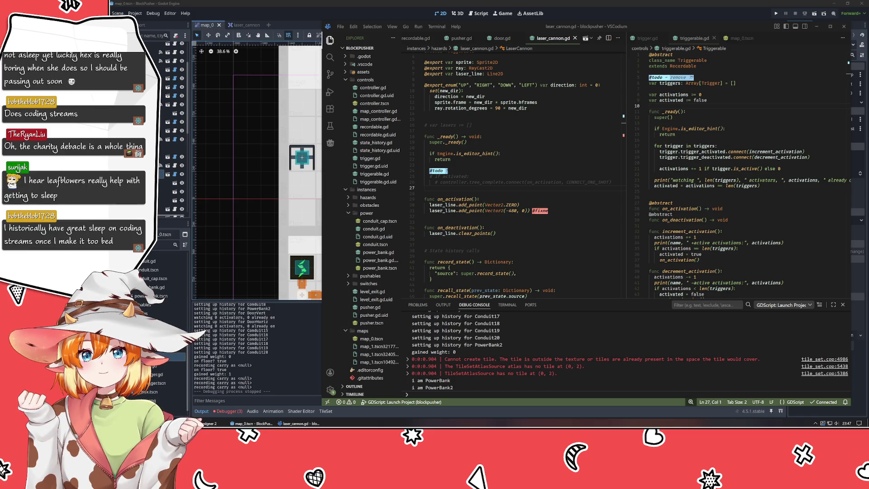
pyautogui.moveTo(860, 85); pyautogui.dragTo(589, 85)
pyautogui.click(568, 82)
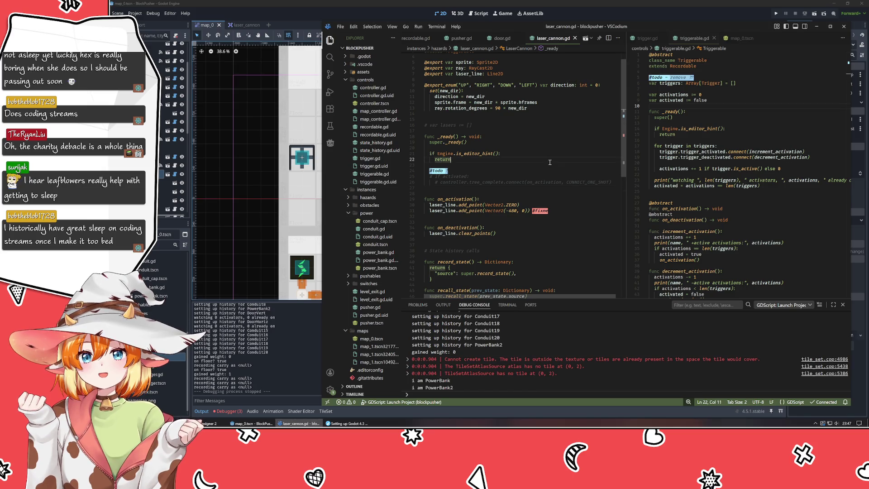
pyautogui.click(533, 167)
pyautogui.press('Up')
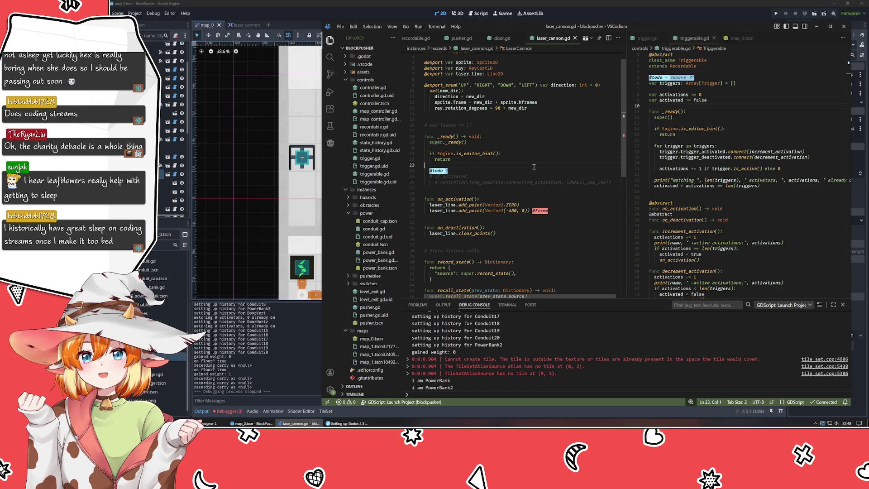
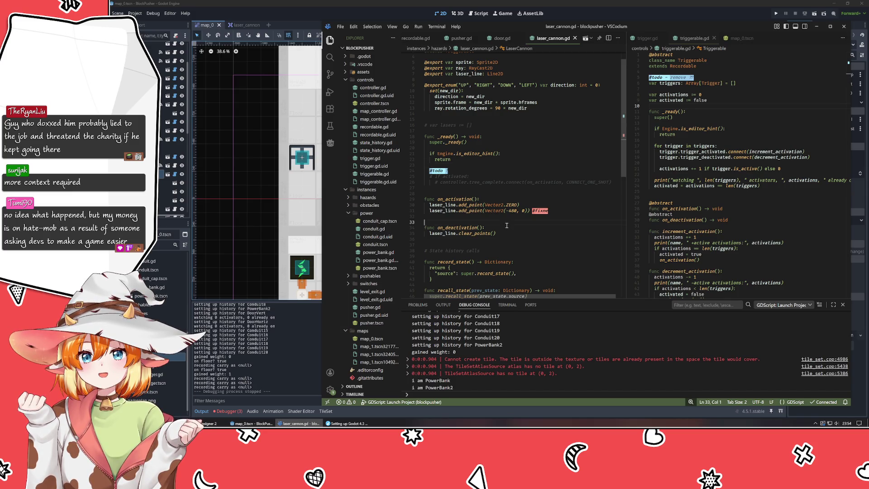
# Look over the commented lines under the #todo note in laser_cannon.gd
pyautogui.hotkey('shift', 'Up')
pyautogui.press('Escape')
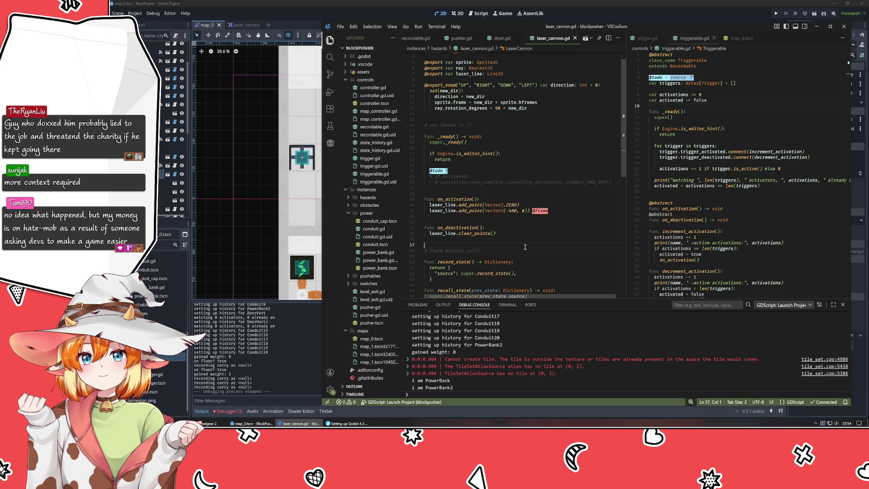
pyautogui.click(505, 160)
pyautogui.click(502, 164)
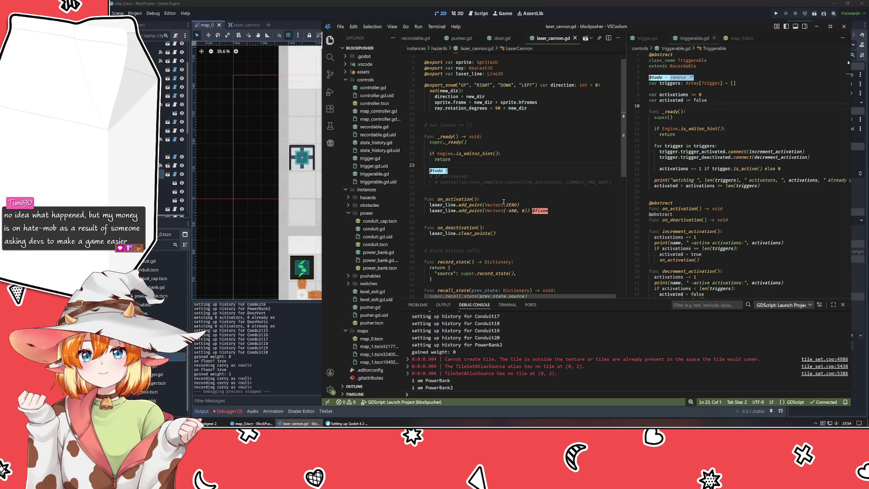
pyautogui.click(518, 175)
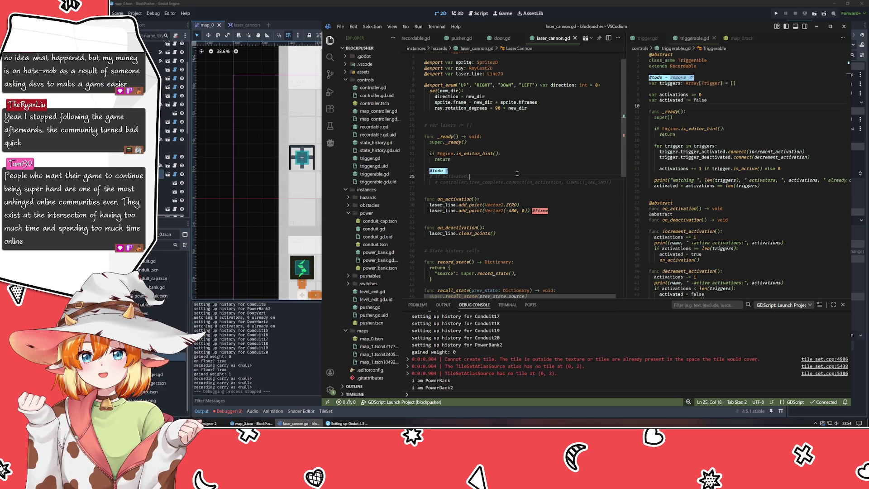
pyautogui.click(512, 168)
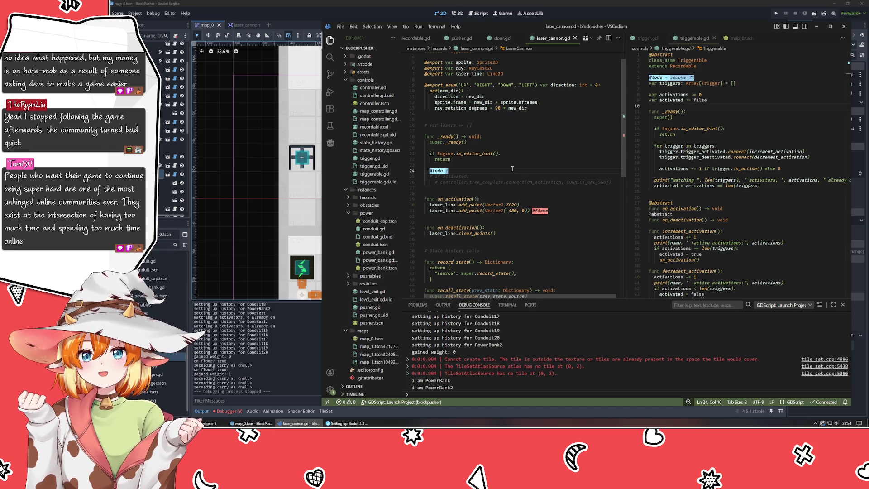
pyautogui.moveTo(505, 188)
pyautogui.mouseDown()
pyautogui.moveTo(506, 173)
pyautogui.moveTo(497, 185)
pyautogui.moveTo(465, 164)
pyautogui.mouseUp()
pyautogui.click(468, 166)
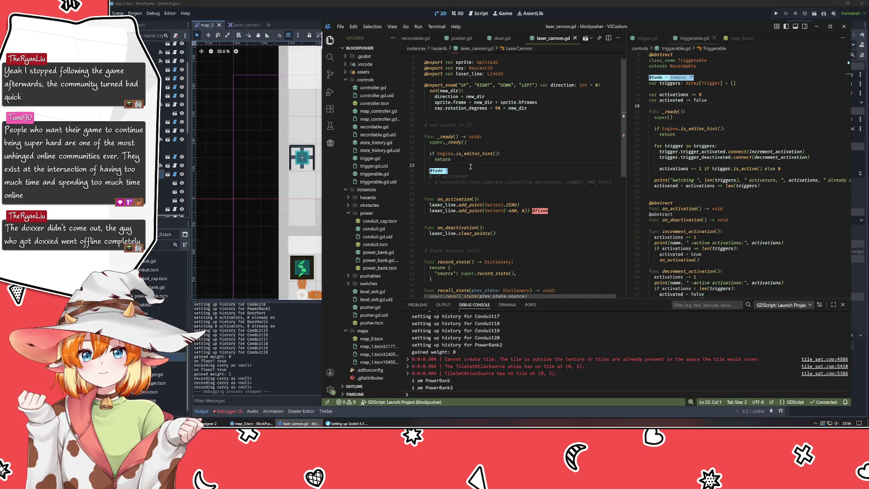
# Bring the Godot map_0 scene to the front, zoomed out to 23.9%
pyautogui.click(483, 148)
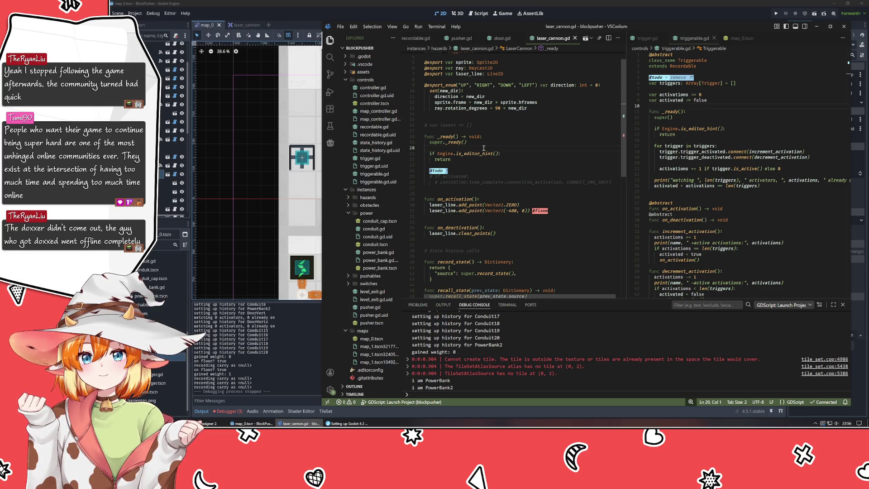
pyautogui.click(249, 151)
pyautogui.scroll(-3, 249, 150)
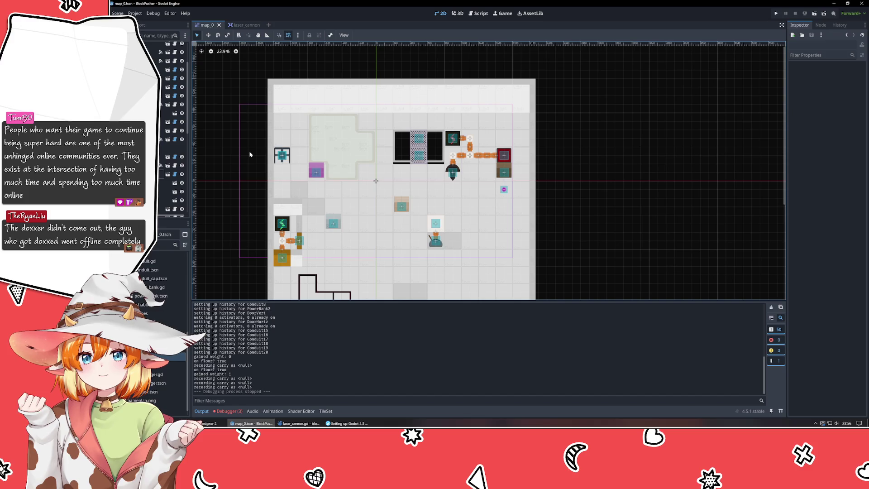
pyautogui.moveTo(596, 149)
pyautogui.mouseDown()
pyautogui.moveTo(721, 78)
pyautogui.moveTo(702, 106)
pyautogui.moveTo(605, 83)
pyautogui.moveTo(606, 92)
pyautogui.mouseUp()
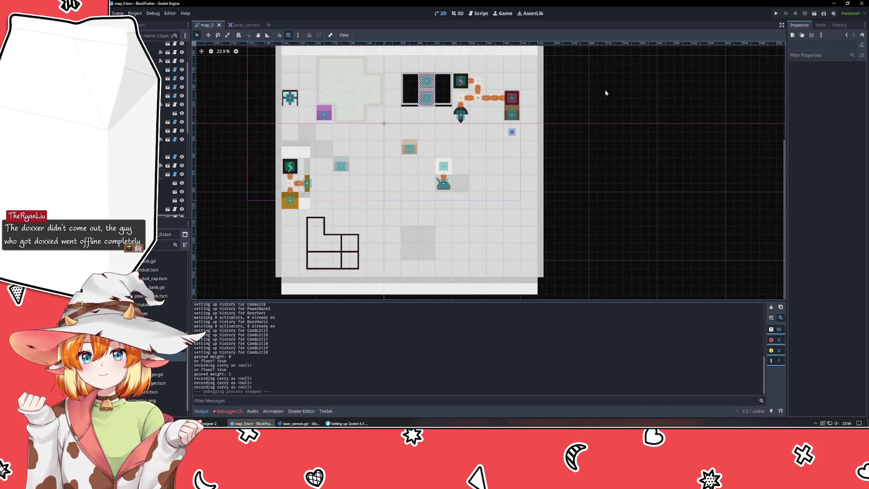
pyautogui.hotkey('alt', 'Tab')
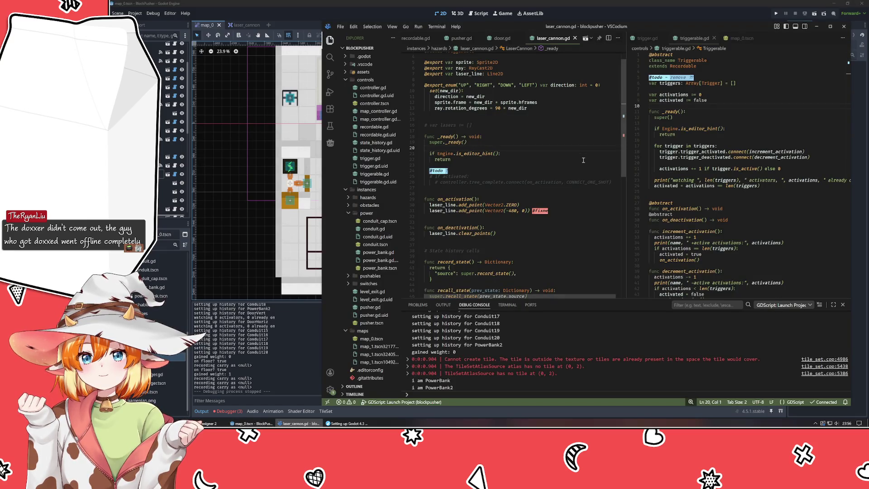
pyautogui.click(581, 161)
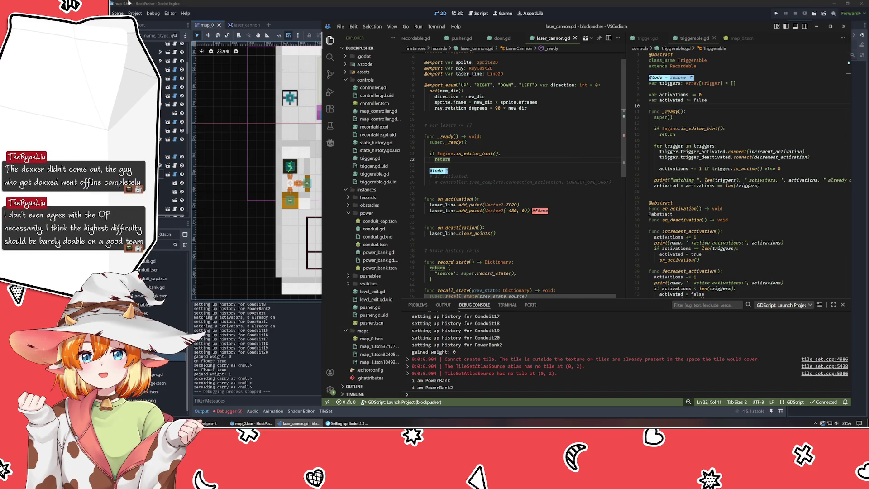
pyautogui.click(156, 13)
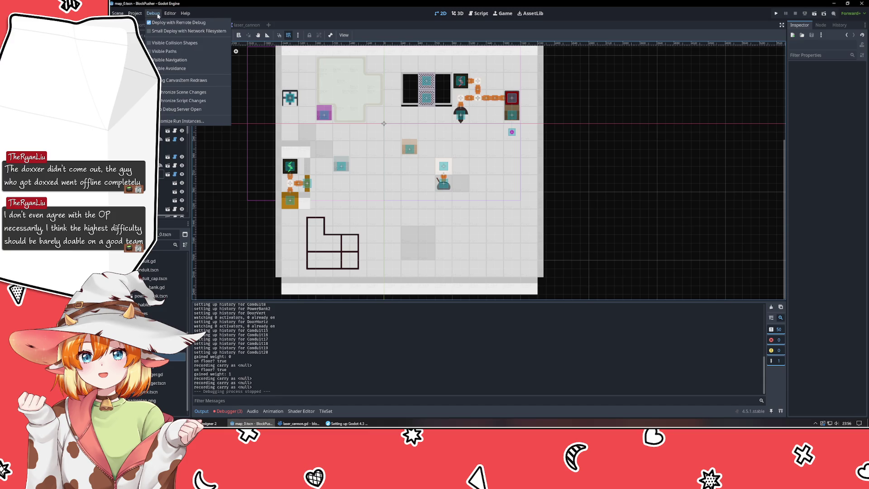
pyautogui.click(232, 198)
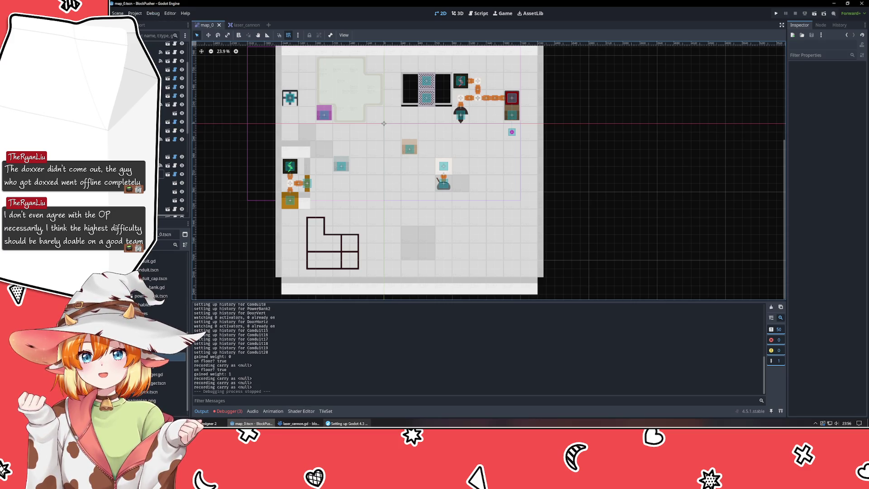
pyautogui.click(346, 423)
pyautogui.click(346, 423)
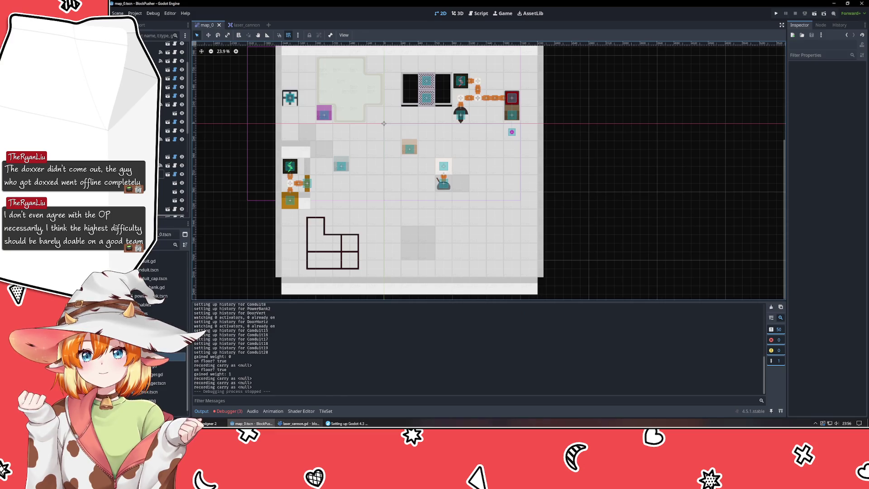
pyautogui.click(298, 423)
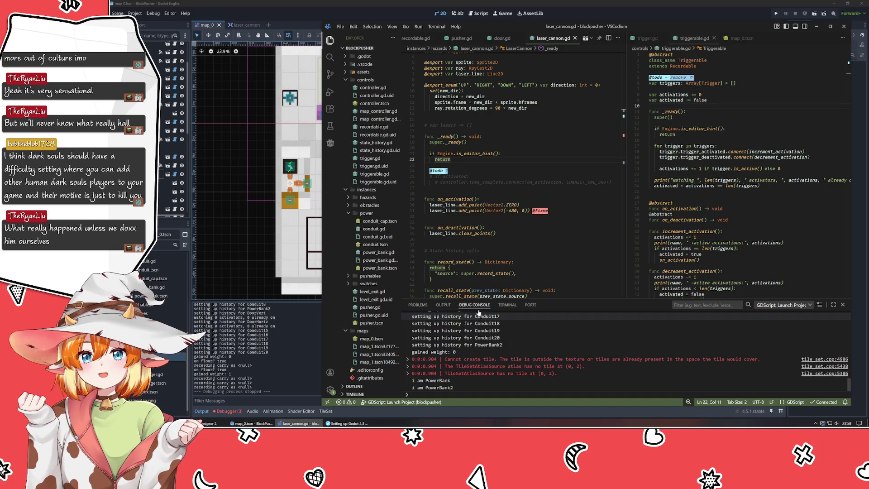
pyautogui.click(485, 194)
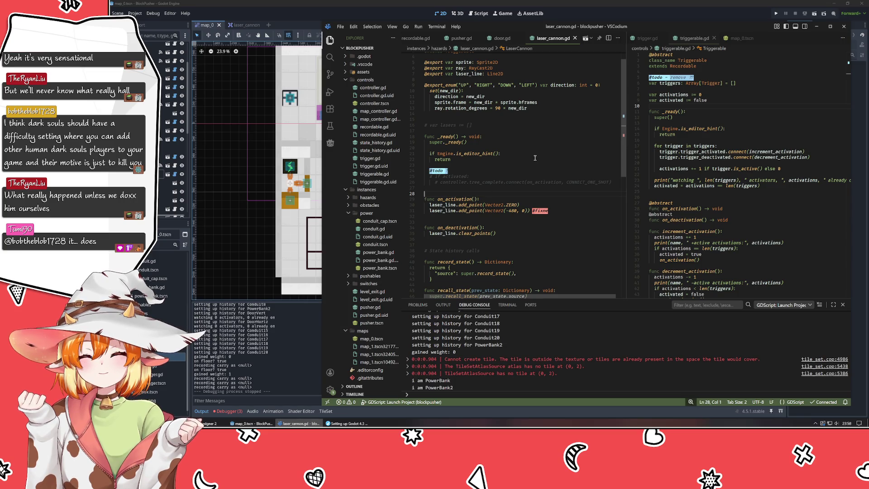
pyautogui.click(535, 158)
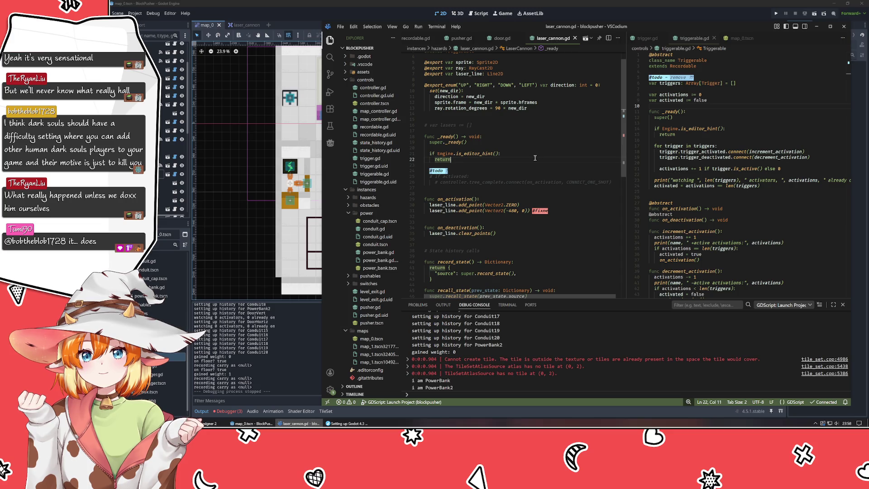
pyautogui.click(530, 165)
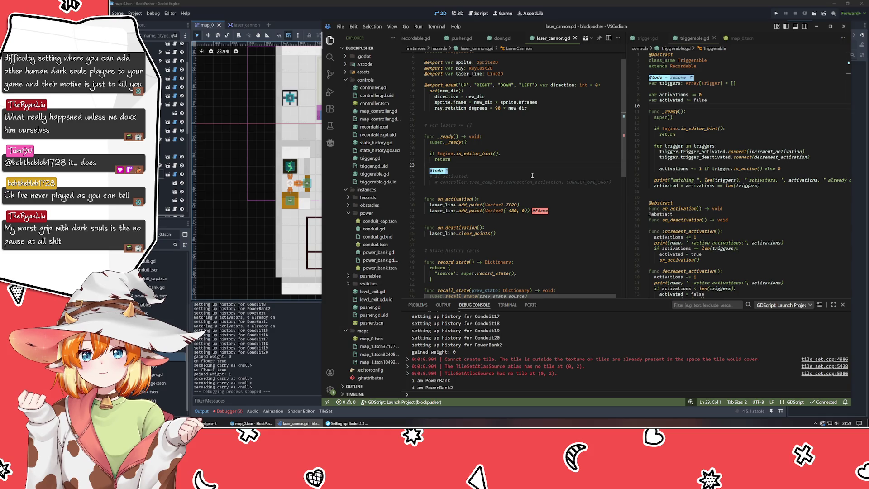
pyautogui.click(525, 153)
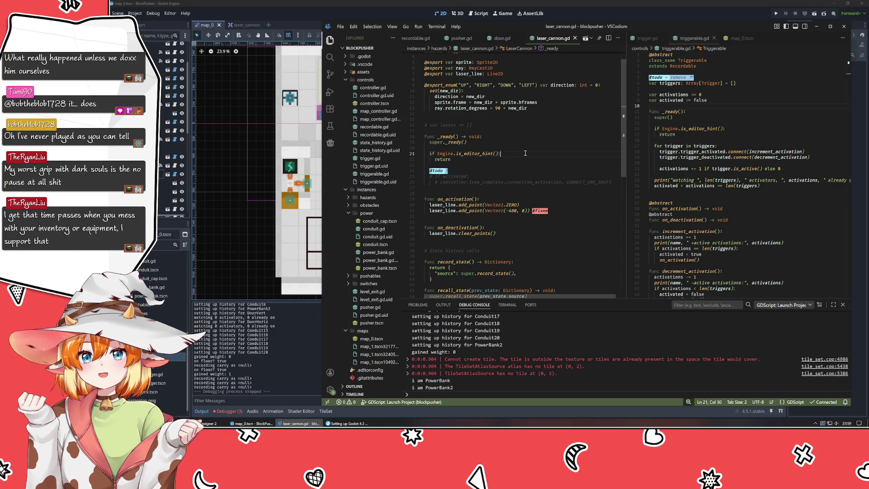
pyautogui.click(521, 145)
pyautogui.click(521, 133)
pyautogui.click(524, 154)
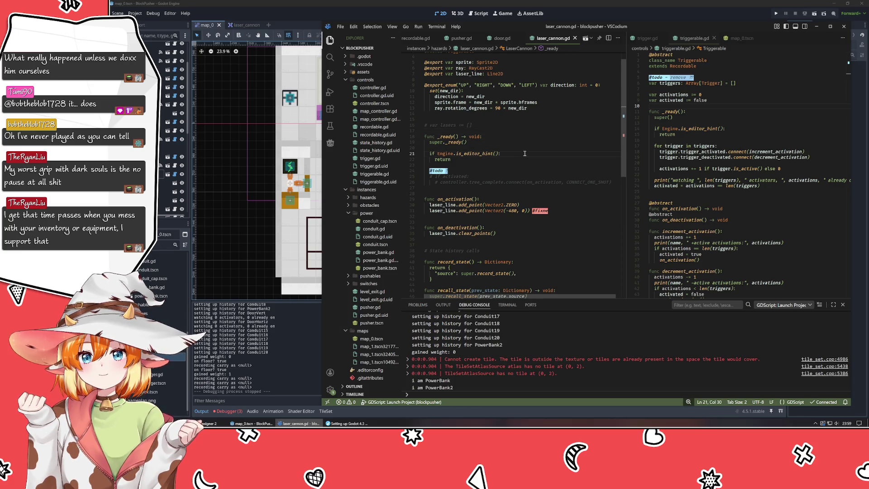
pyautogui.click(521, 150)
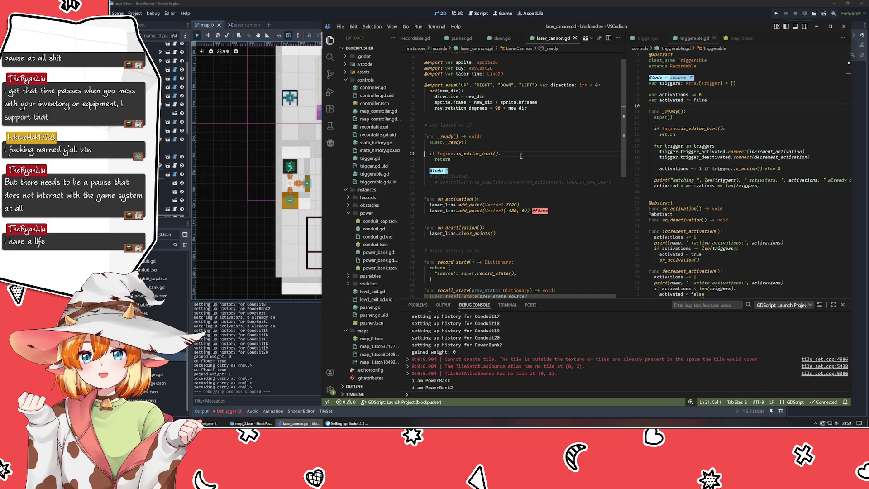
pyautogui.click(506, 187)
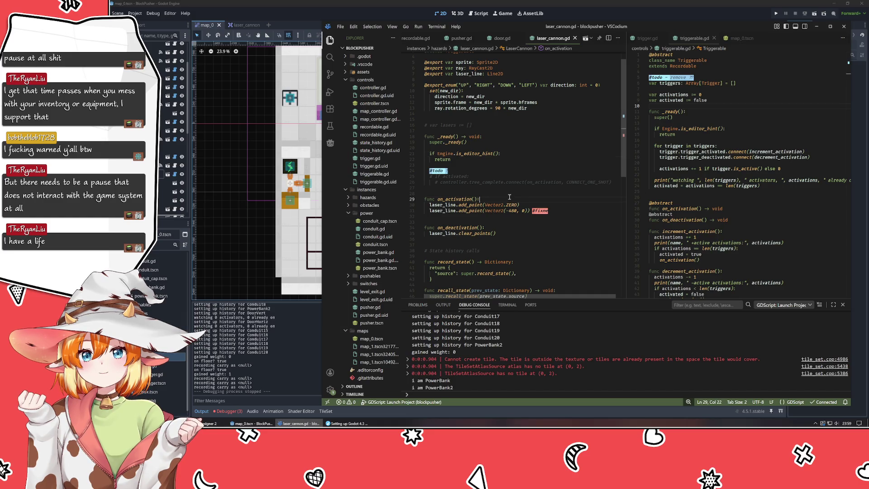
pyautogui.doubleClick(452, 176)
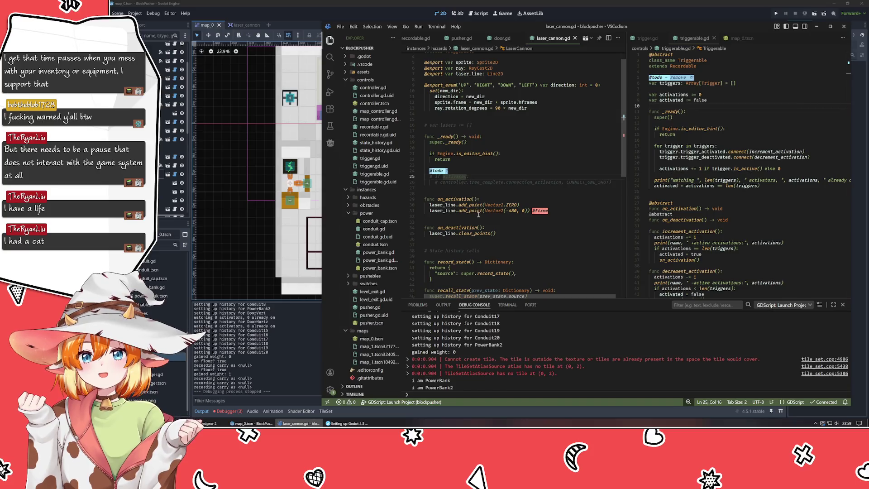
pyautogui.click(485, 245)
pyautogui.click(590, 207)
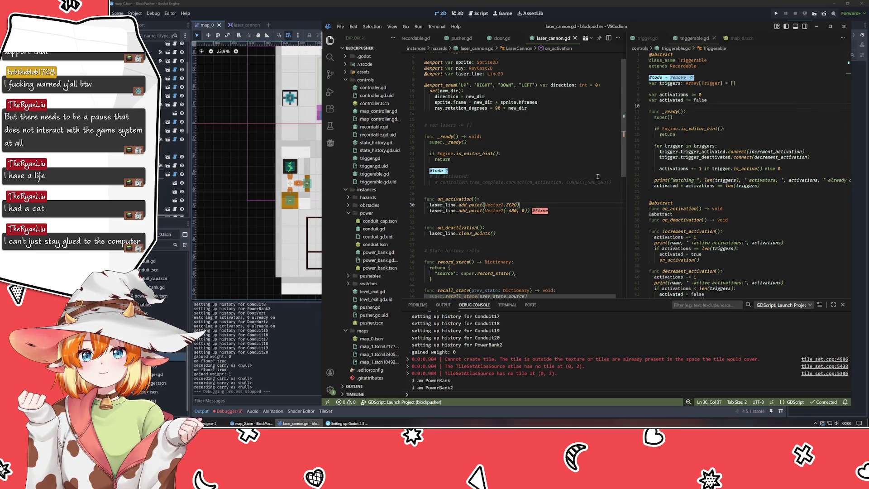
pyautogui.press('Return')
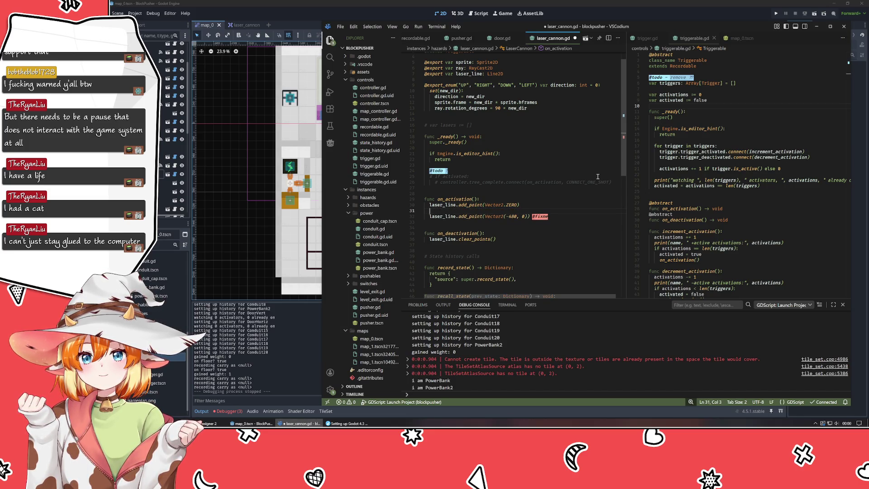
# Add a commented-out '# laser_line.rotation_degrees' line in on_activation
pyautogui.press('Return')
pyautogui.press('Return')
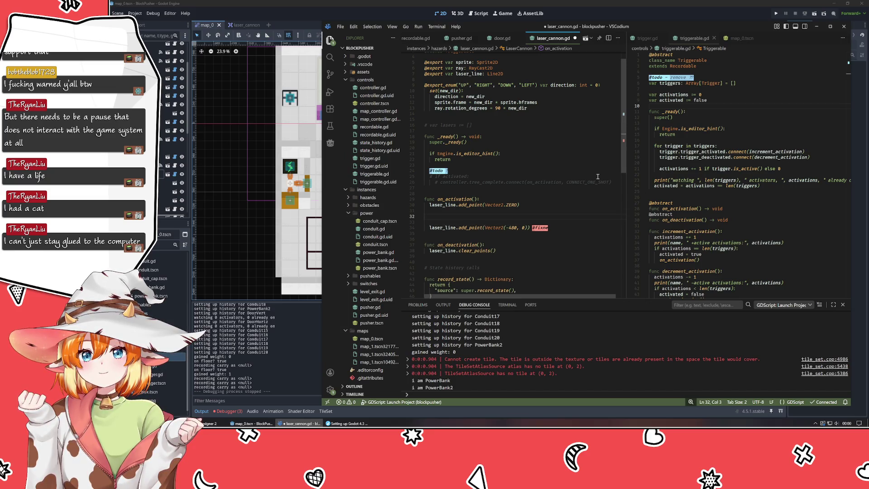
pyautogui.write('laser_line.')
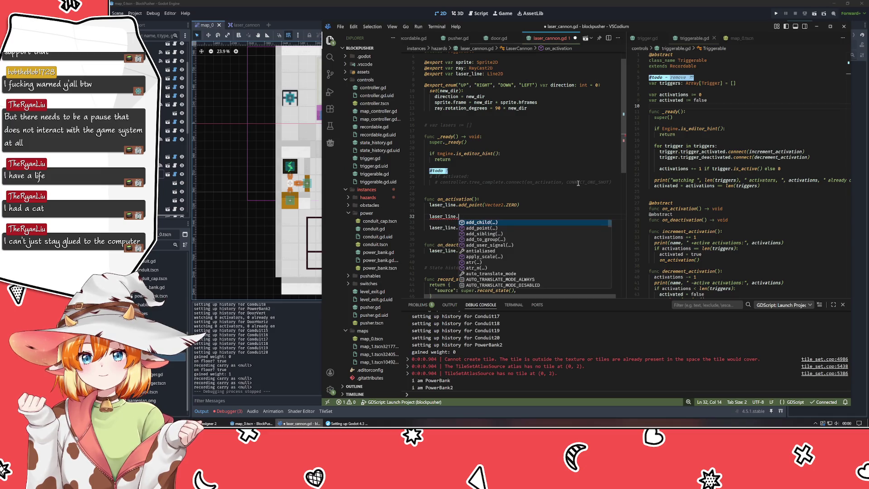
pyautogui.write('roa')
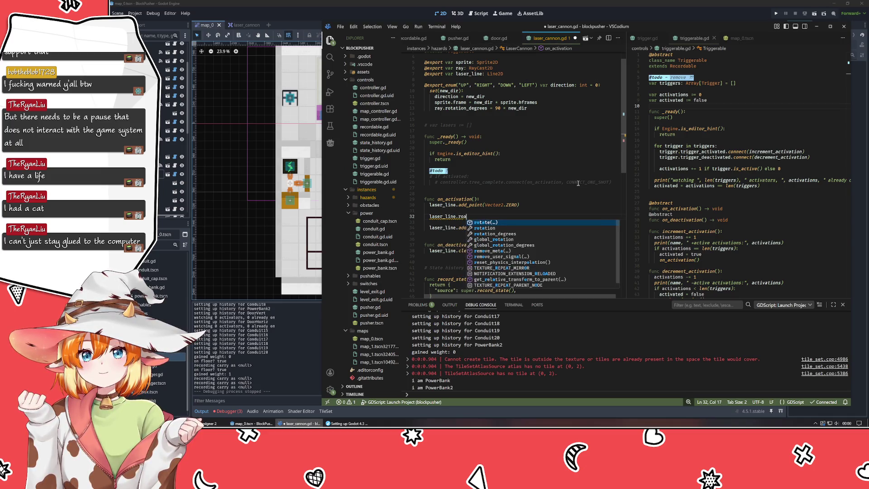
pyautogui.press('Down')
pyautogui.press('Down')
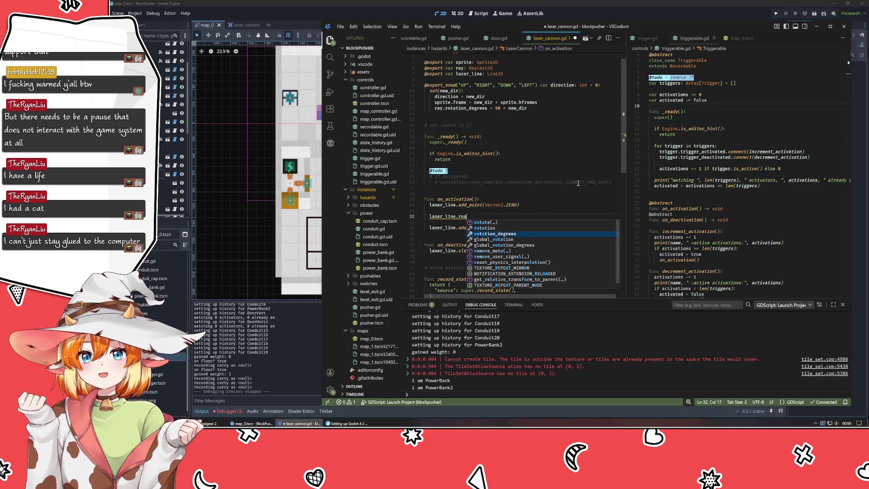
pyautogui.press('Return')
pyautogui.hotkey('ctrl', '/')
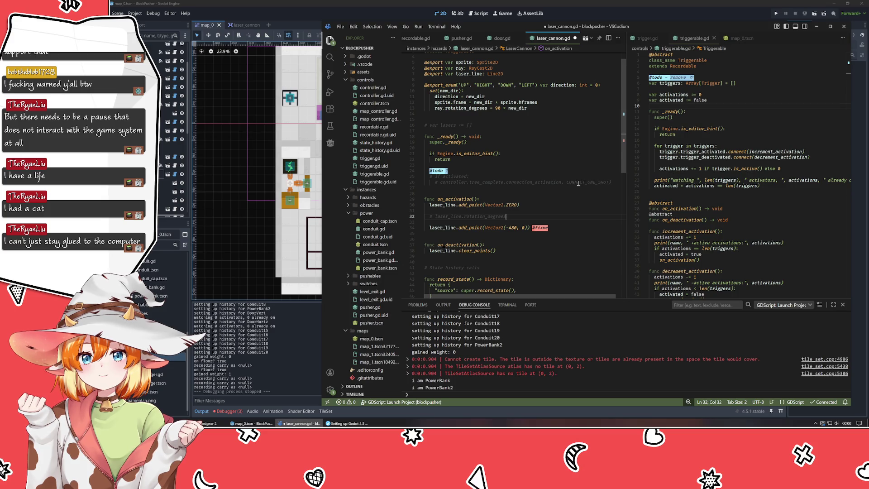
pyautogui.press('Return')
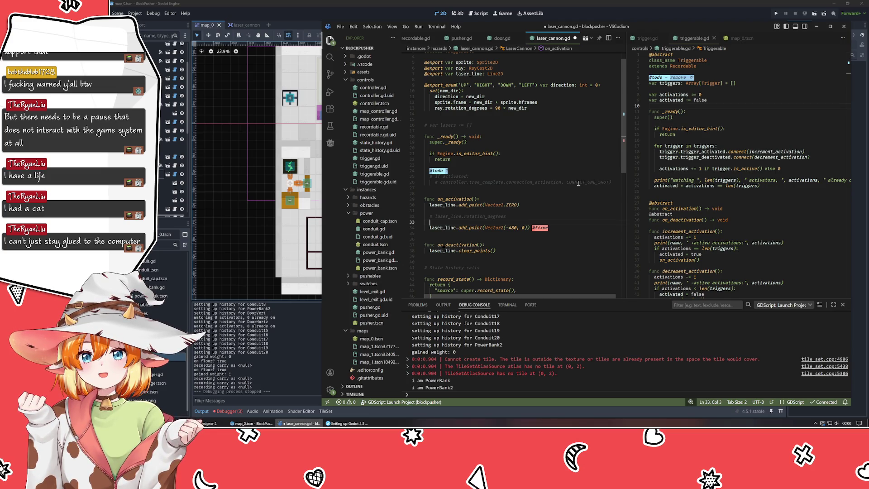
# Open a blank line just above the laser_line.add_point(Vector2(-480, 0)) call
pyautogui.press('Down')
pyautogui.hotkey('ctrl', 'Right')
pyautogui.hotkey('ctrl', 'Right')
pyautogui.hotkey('ctrl', 'Right')
pyautogui.press('Right')
pyautogui.press('Right')
pyautogui.press('Right')
pyautogui.press('Right')
pyautogui.press('Up')
pyautogui.press('Return')
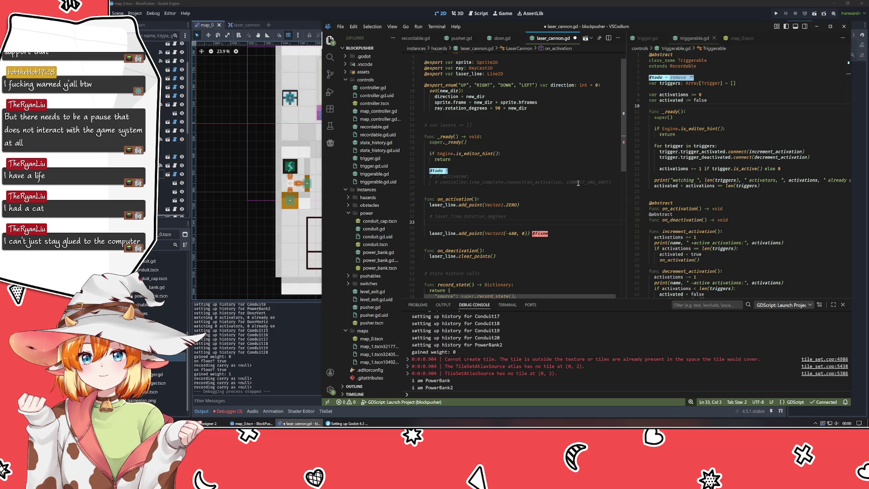
# Add a '# step ray until something is hit' comment followed by ray.force_raycast_update()
pyautogui.hotkey('alt', 'Down')
pyautogui.hotkey('alt', 'Down')
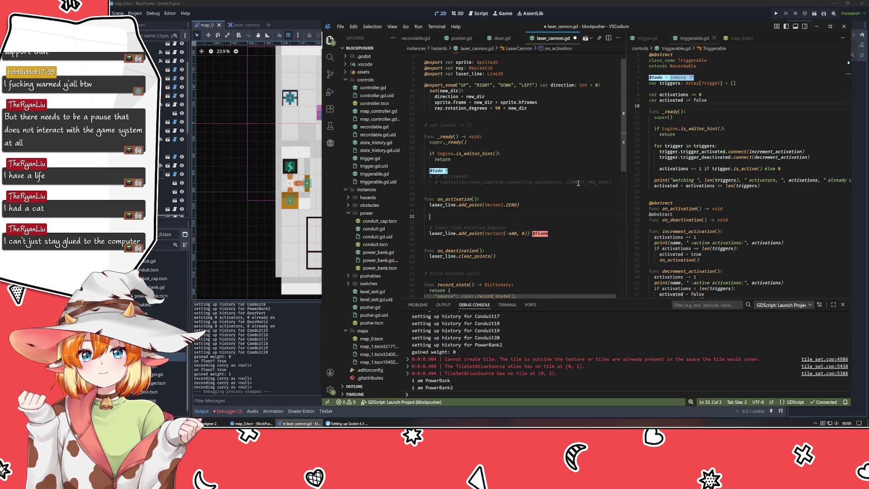
pyautogui.write('step ray u')
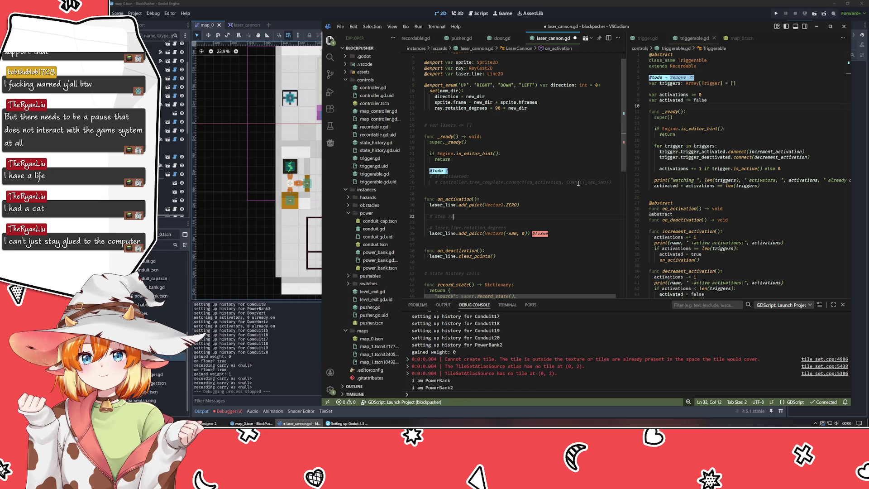
pyautogui.write('ntil something is ')
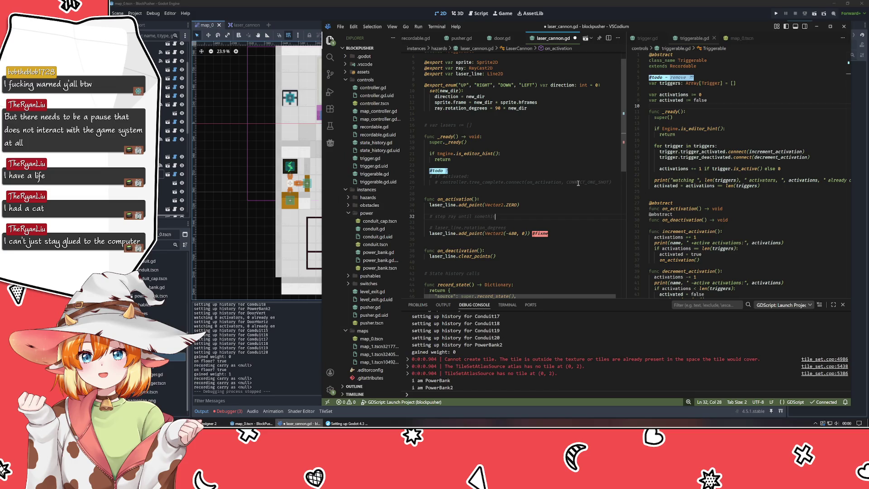
pyautogui.write('hit')
pyautogui.press('Return')
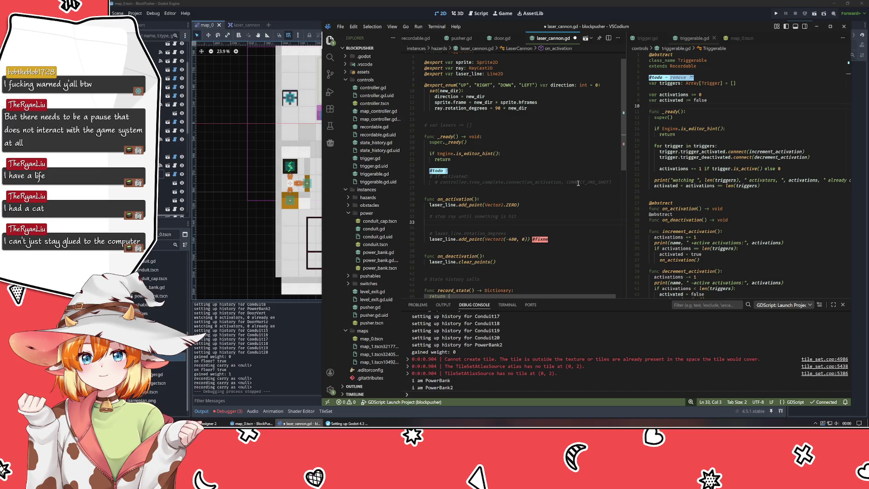
pyautogui.write('whil')
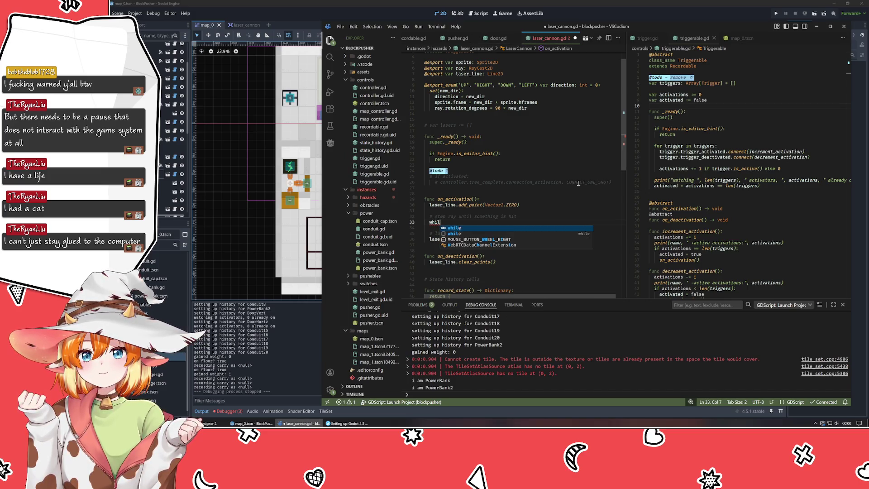
pyautogui.press('BackSpace')
pyautogui.press('BackSpace')
pyautogui.press('BackSpace')
pyautogui.write('ray.')
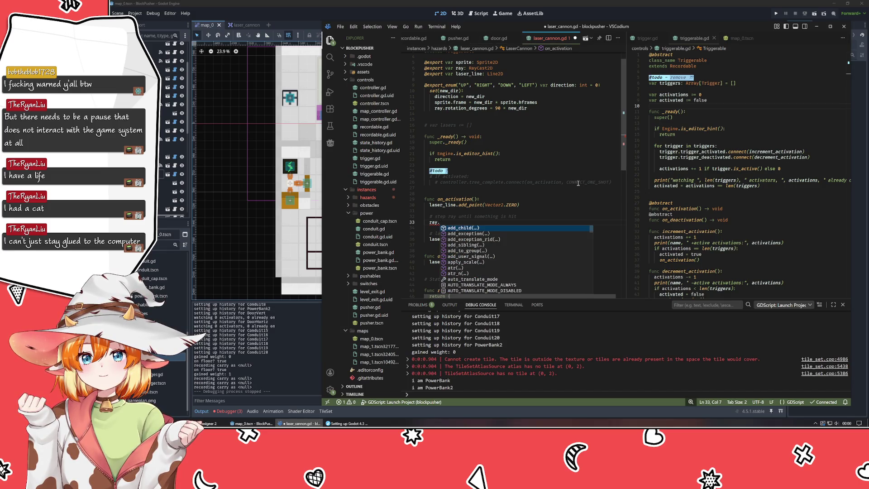
pyautogui.write('force_ray')
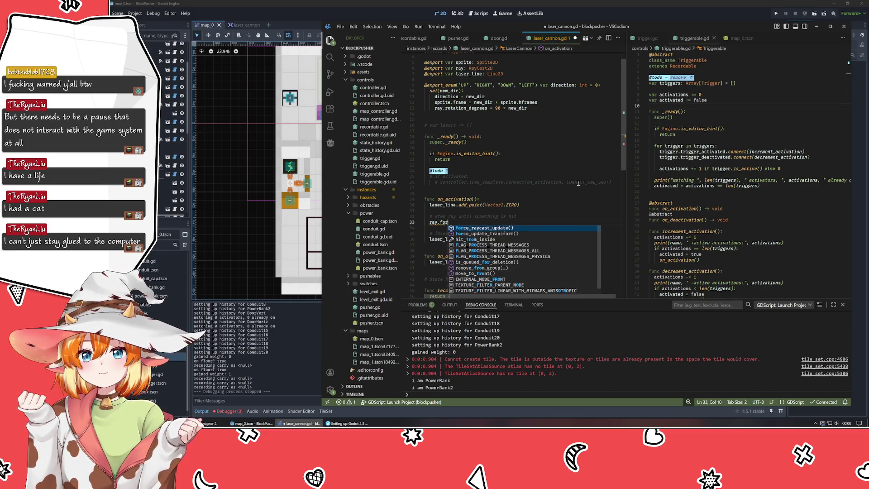
pyautogui.press('Return')
pyautogui.press('Return')
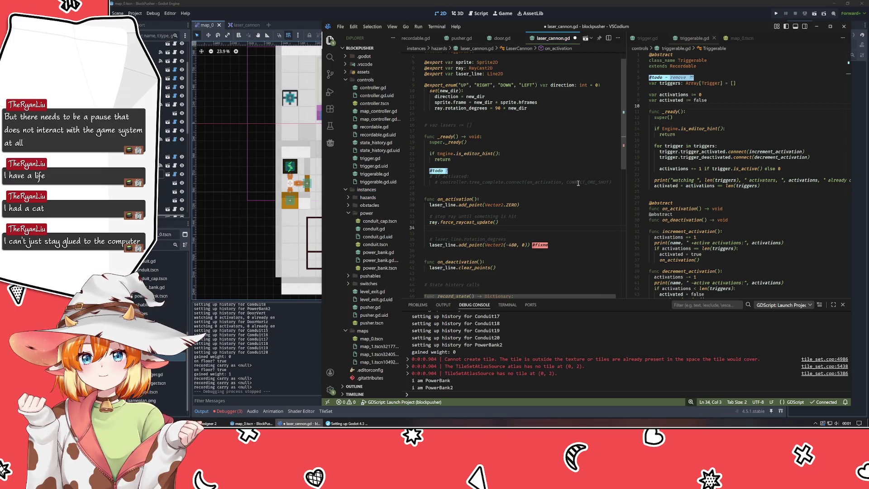
# Start a ray assignment above the update and check the RayCast2D node's properties in Godot
pyautogui.press('Up')
pyautogui.press('Return')
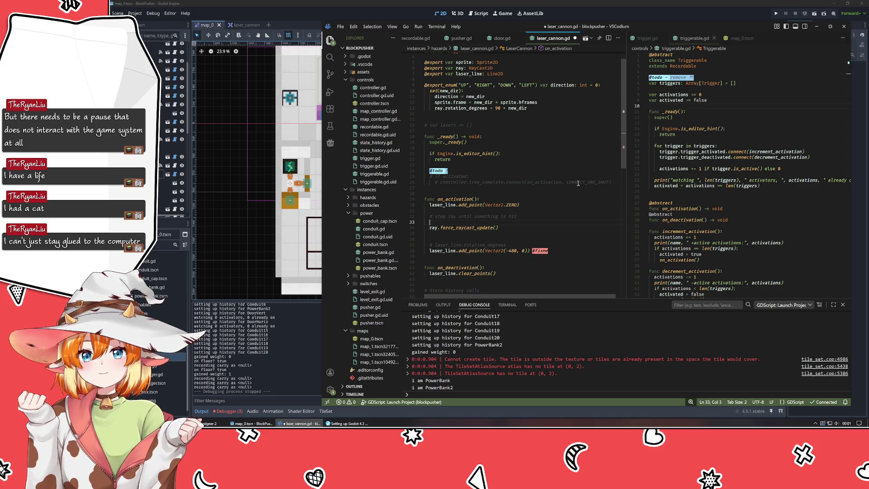
pyautogui.write('ray.')
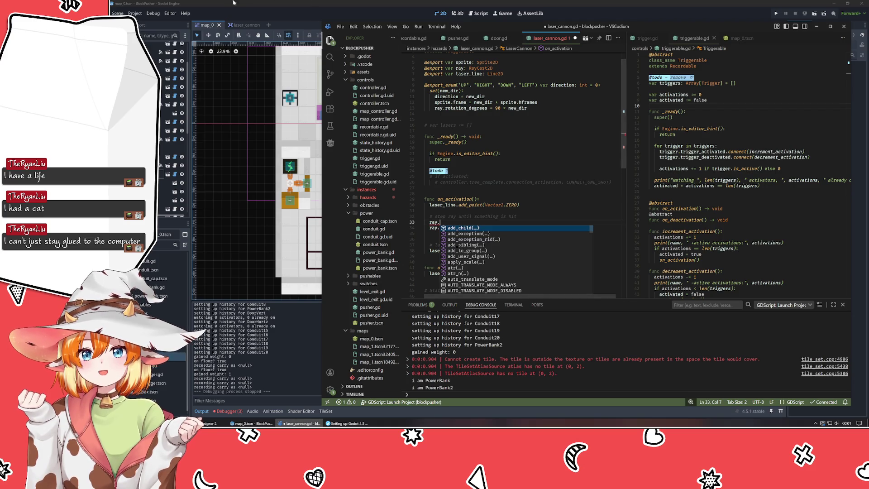
pyautogui.hotkey('alt', 'Tab')
pyautogui.hotkey('ctrl', 'Tab')
pyautogui.click(172, 90)
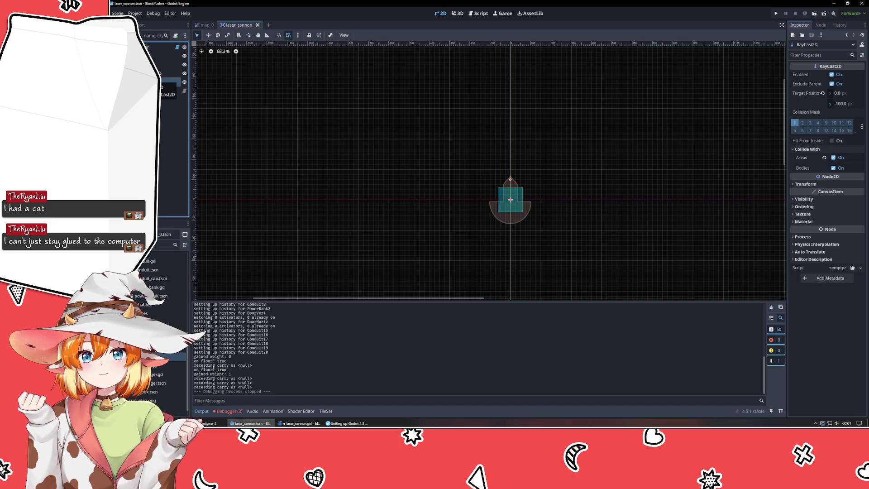
pyautogui.hotkey('alt', 'Tab')
# Write ray.target_position = Vector2(0, -100) and save the script
pyautogui.write('tar')
pyautogui.press('Return')
pyautogui.write('Vector2(')
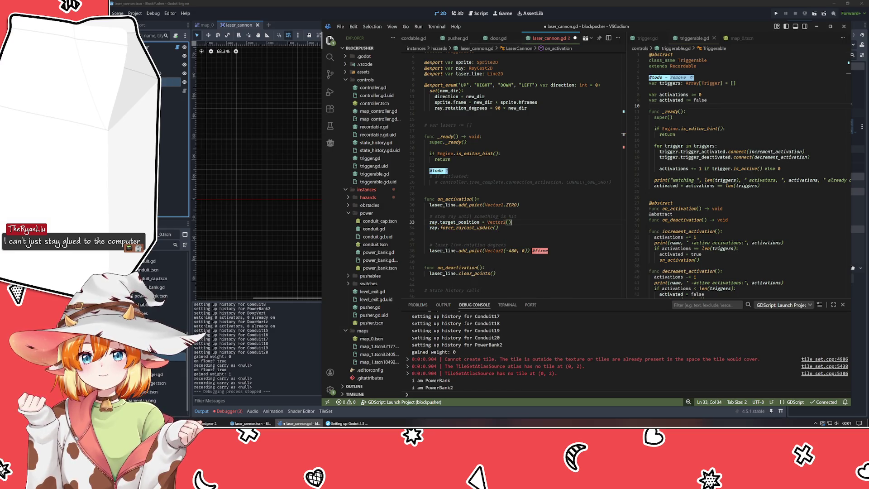
pyautogui.hotkey('ctrl', 's')
pyautogui.hotkey('alt', 'Tab')
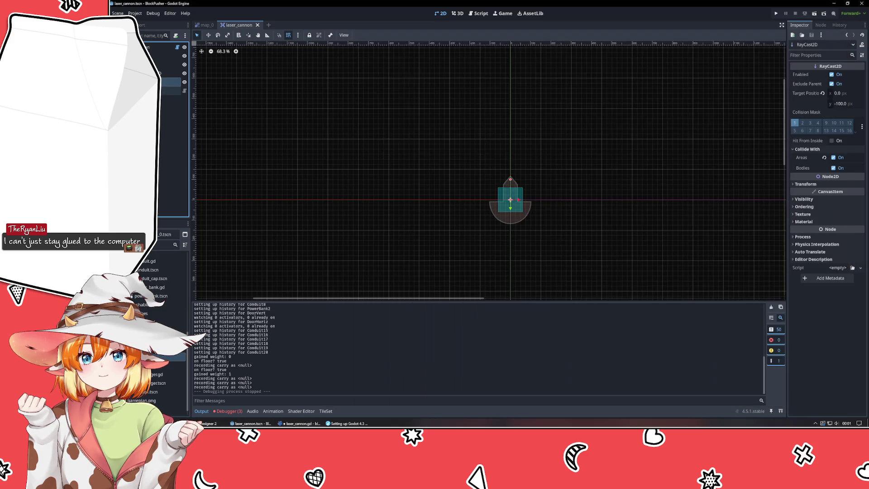
pyautogui.hotkey('alt', 'Tab')
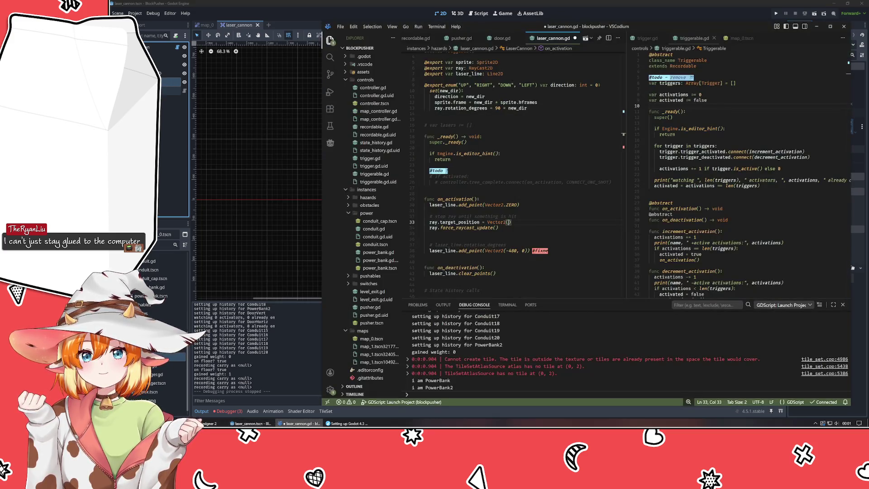
pyautogui.hotkey('alt', 'Tab')
pyautogui.hotkey('alt', 'Tab')
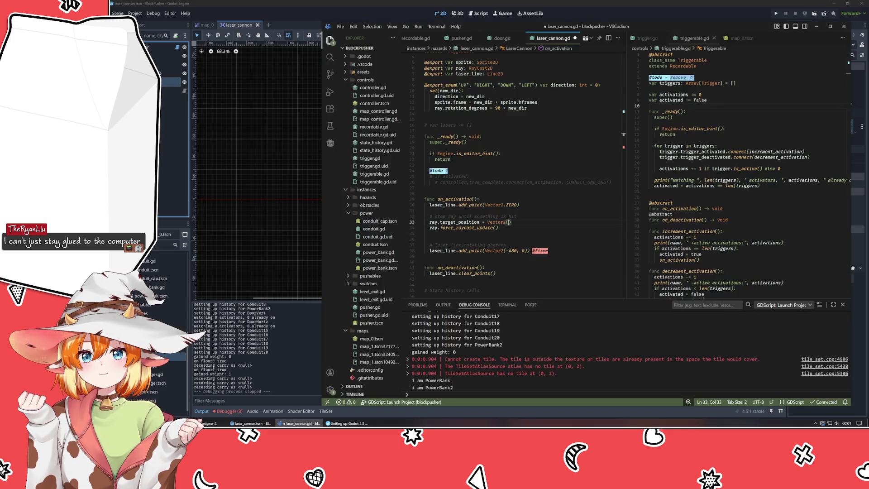
pyautogui.write('0, -100')
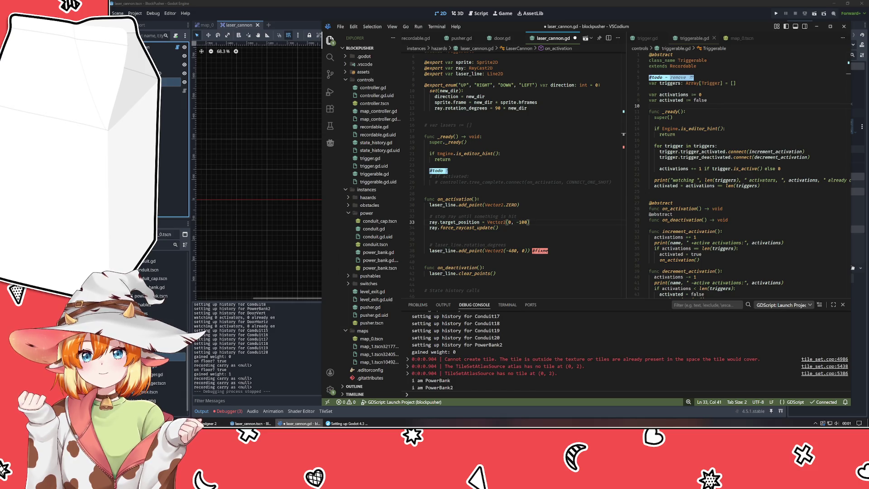
# Add a while(!ray.is_colliding()): loop below the raycast update
pyautogui.press('Down')
pyautogui.press('Return')
pyautogui.write('while(ray.')
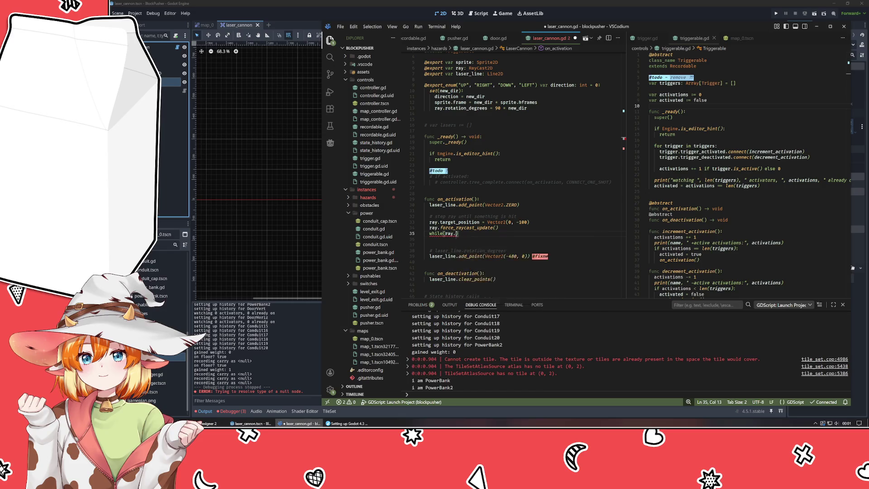
pyautogui.write('coll')
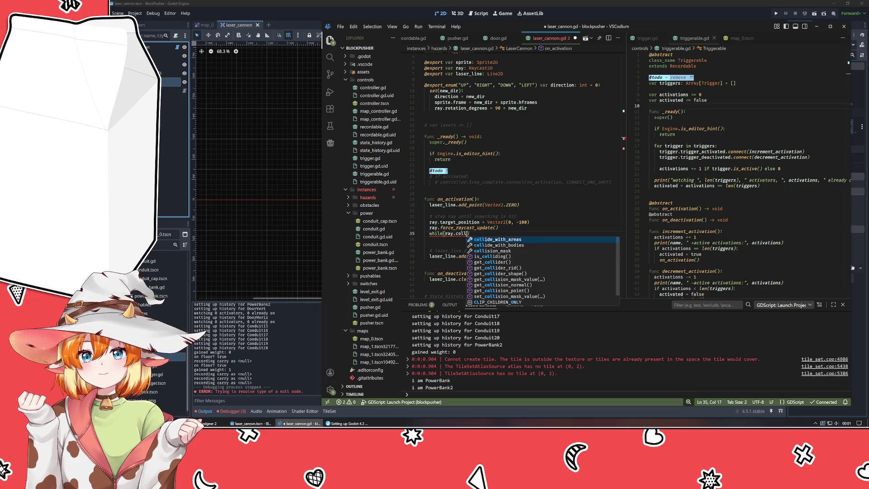
pyautogui.press('Down')
pyautogui.press('Down')
pyautogui.press('Down')
pyautogui.press('Return')
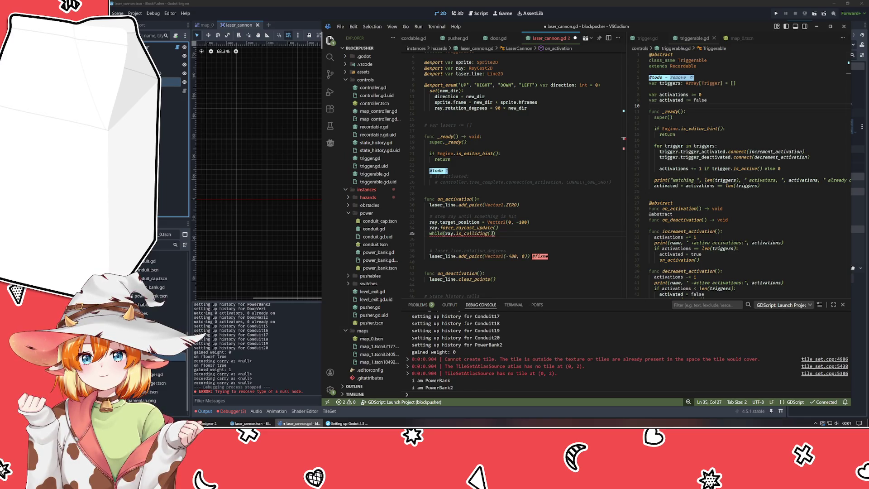
pyautogui.write(':')
pyautogui.press('Return')
pyautogui.write('pa')
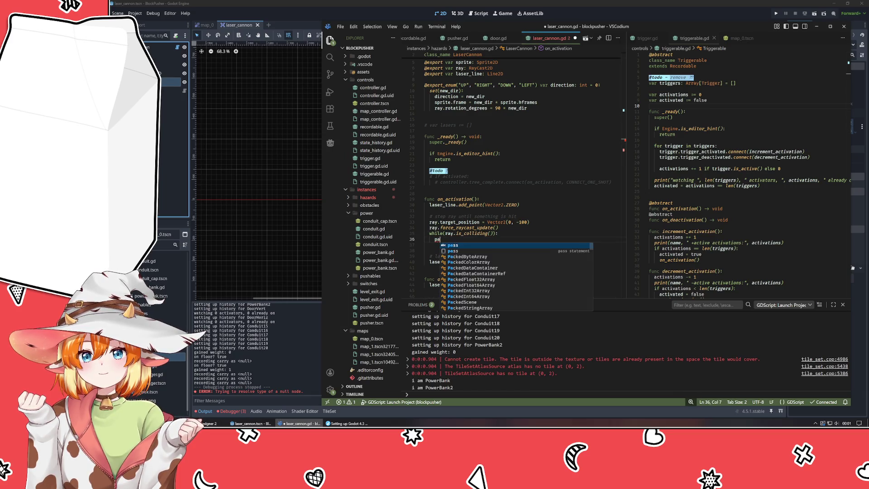
pyautogui.write('ss')
pyautogui.click(445, 233)
pyautogui.write('!')
# Make the loop body call ray.force_raycast_update(), replacing the pass placeholder
pyautogui.press('Down')
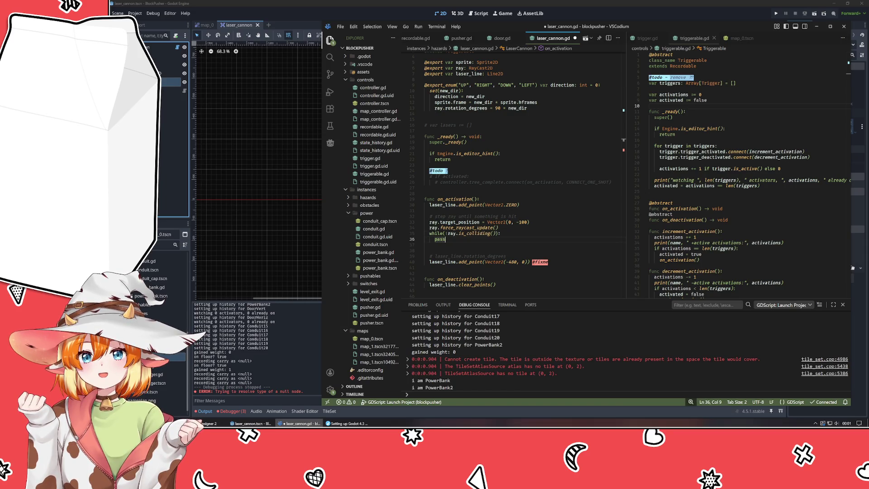
pyautogui.press('Return')
pyautogui.press('Return')
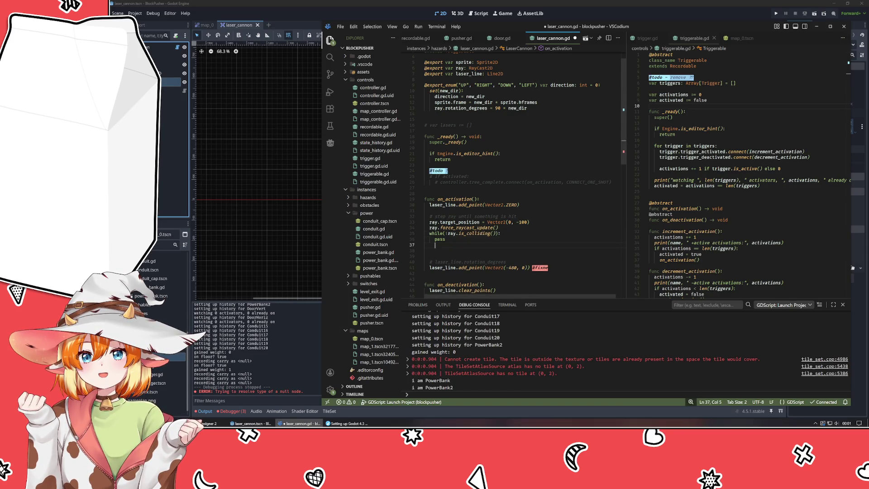
pyautogui.write('ray.force')
pyautogui.press('Return')
pyautogui.doubleClick(439, 239)
pyautogui.press('BackSpace')
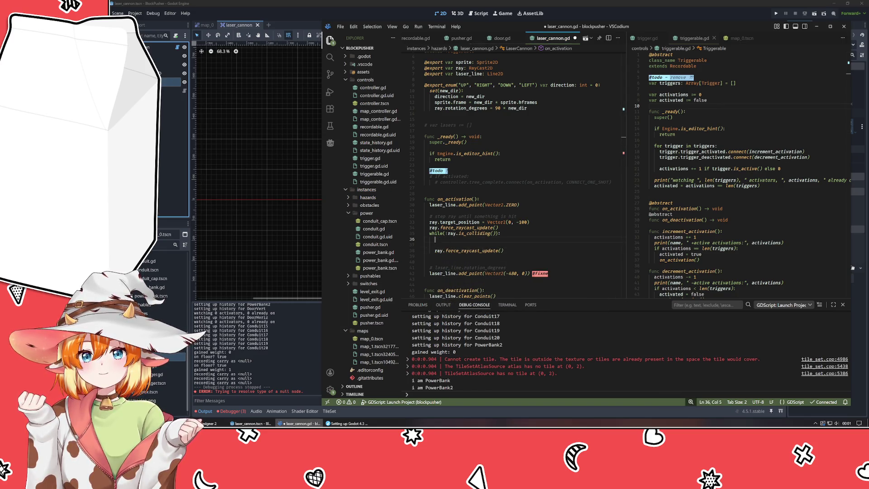
pyautogui.press('BackSpace')
pyautogui.press('Down')
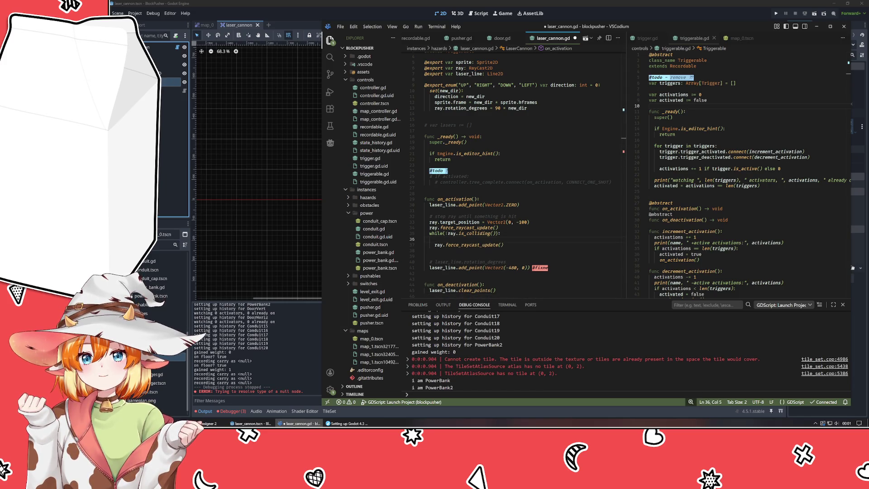
# Change the ray target's y value from -100 to -120
pyautogui.click(526, 221)
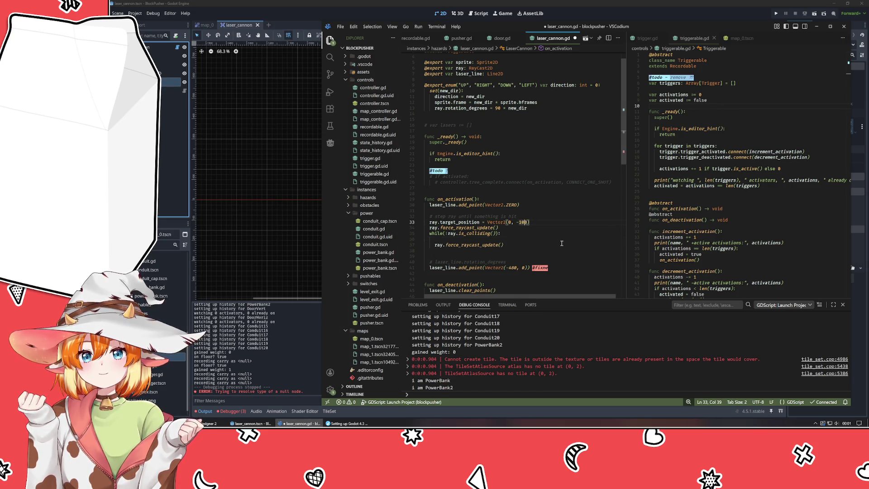
pyautogui.press('BackSpace')
pyautogui.write('2')
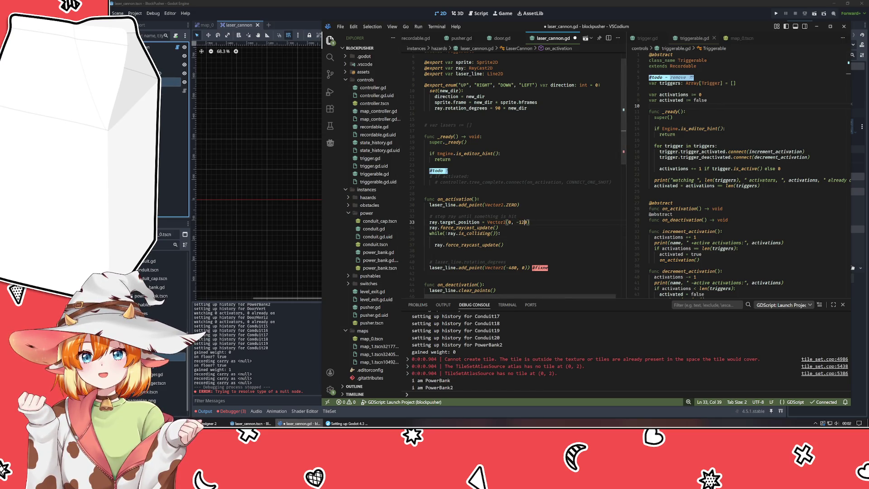
pyautogui.click(163, 86)
# Try a RayCast2D target position y of -1000, briefly consulting the Godot setup article
pyautogui.click(162, 84)
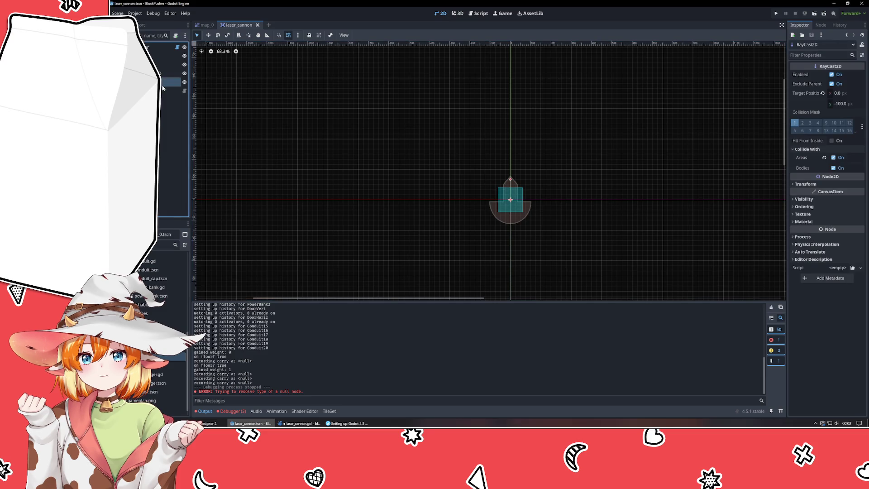
pyautogui.click(841, 102)
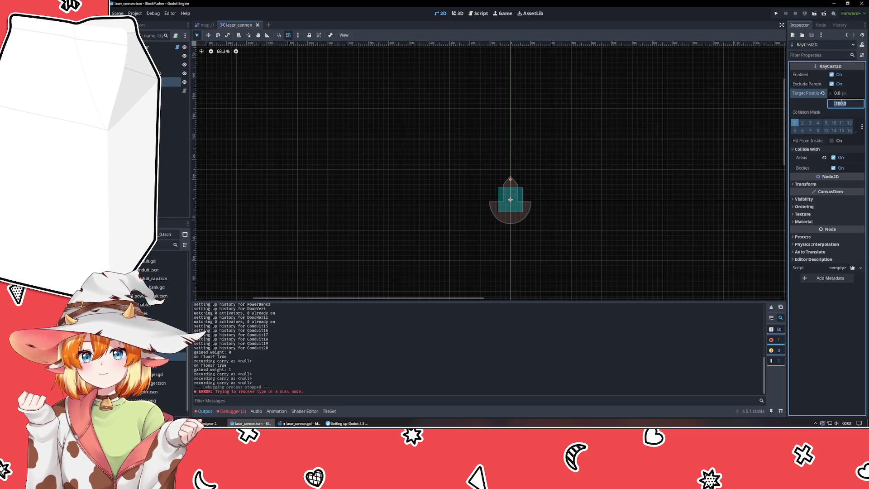
pyautogui.write('-1000')
pyautogui.press('Return')
pyautogui.click(560, 245)
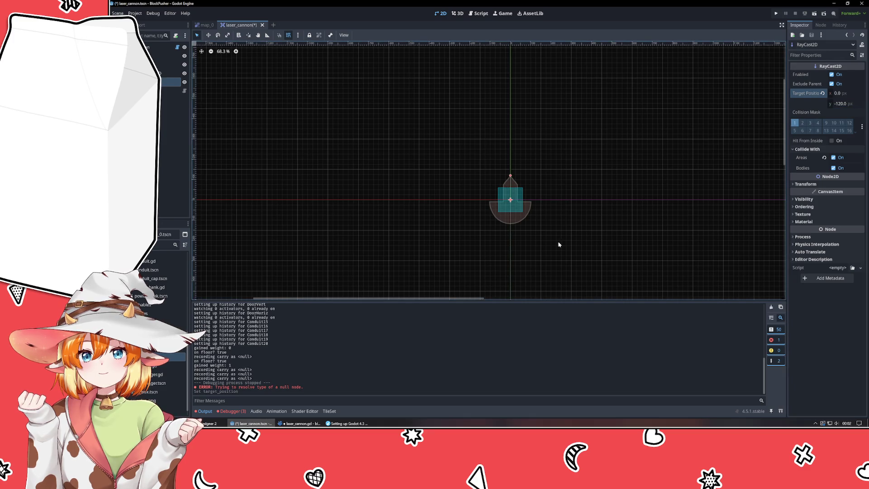
pyautogui.click(346, 423)
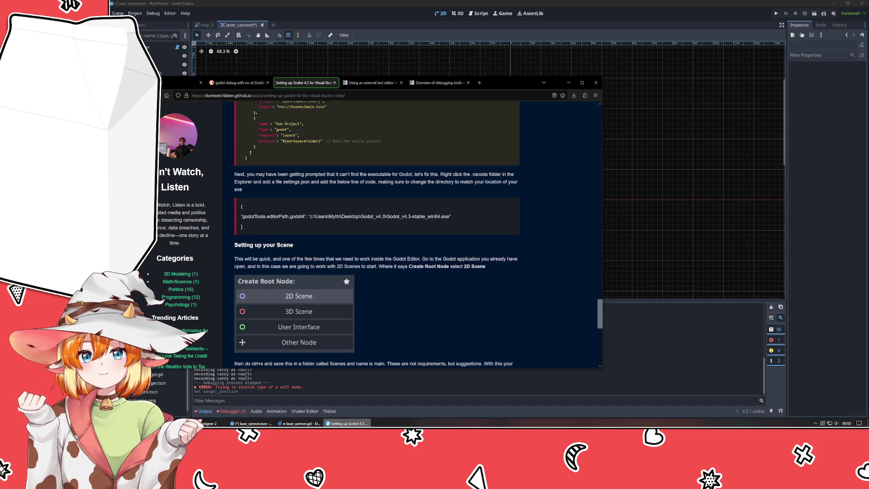
pyautogui.click(568, 83)
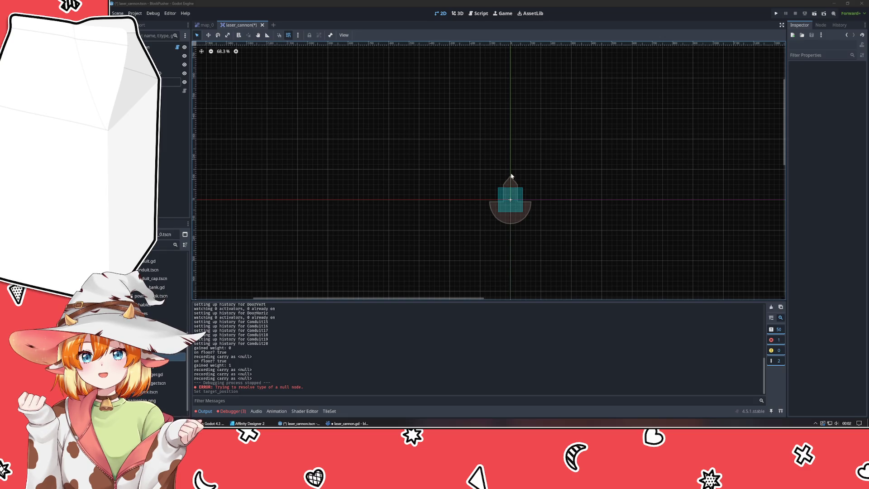
# Set the RayCast2D target position y to -240 and return to the map_0 scene
pyautogui.click(135, 82)
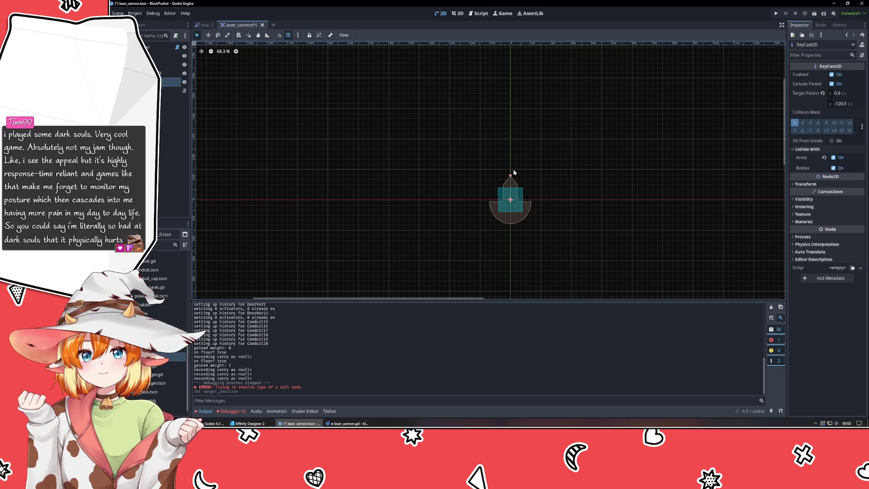
pyautogui.click(843, 104)
pyautogui.write('-240')
pyautogui.press('Return')
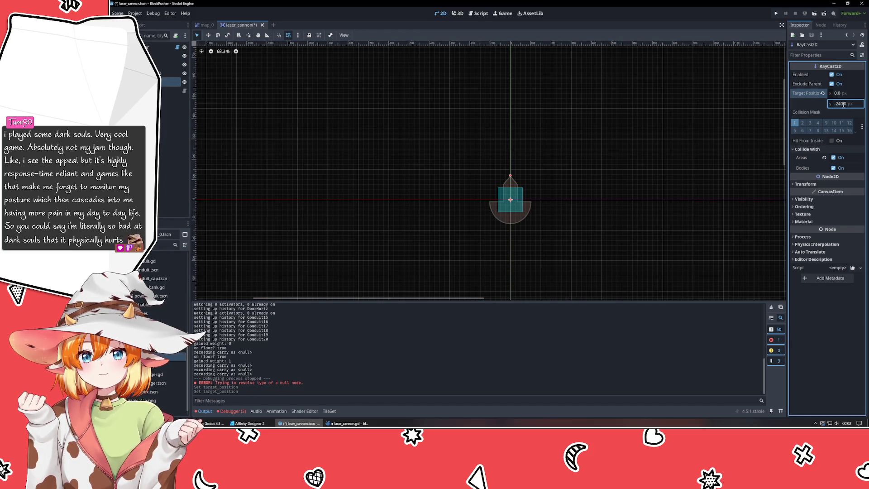
pyautogui.click(731, 134)
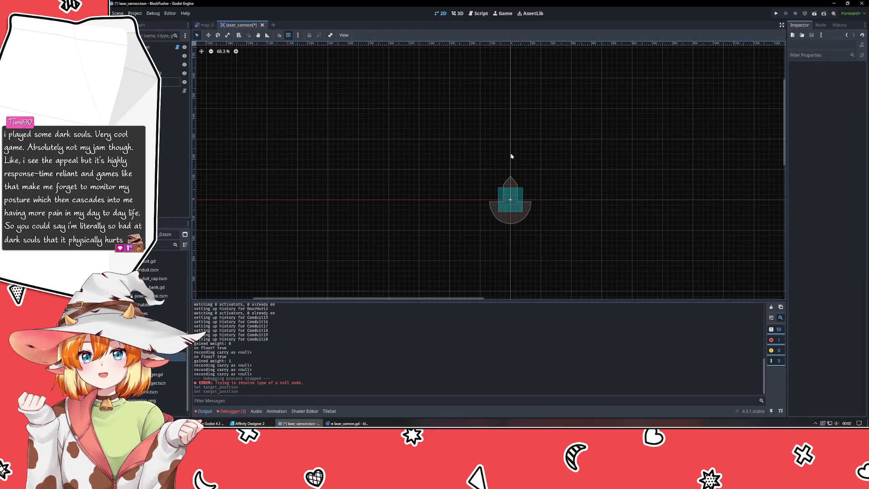
pyautogui.click(209, 25)
# Save the laser_cannon scene, view the cannon in map_0, then return to laser_cannon.gd
pyautogui.scroll(7, 461, 118)
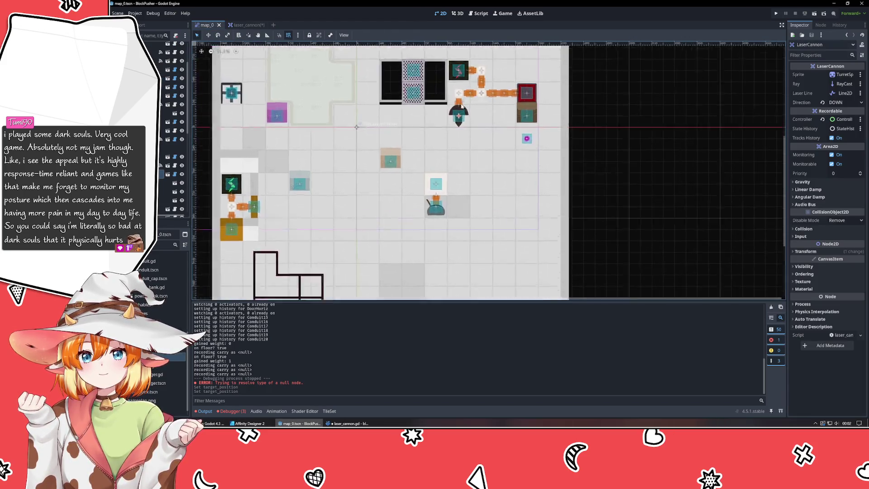
pyautogui.scroll(-6, 461, 144)
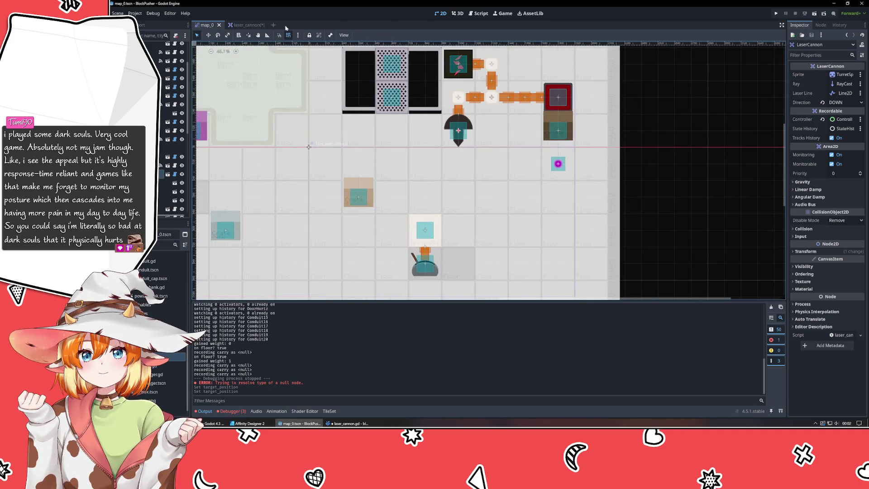
pyautogui.click(245, 25)
pyautogui.hotkey('ctrl', 's')
pyautogui.click(206, 25)
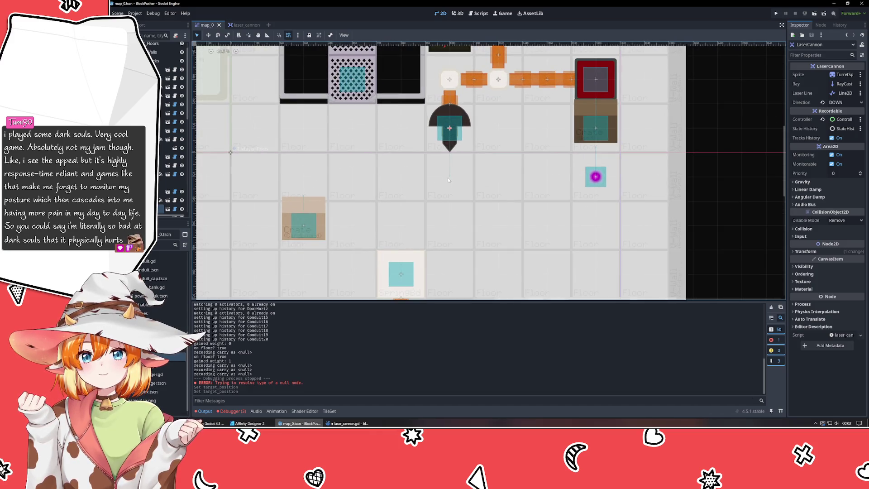
pyautogui.scroll(-2, 448, 180)
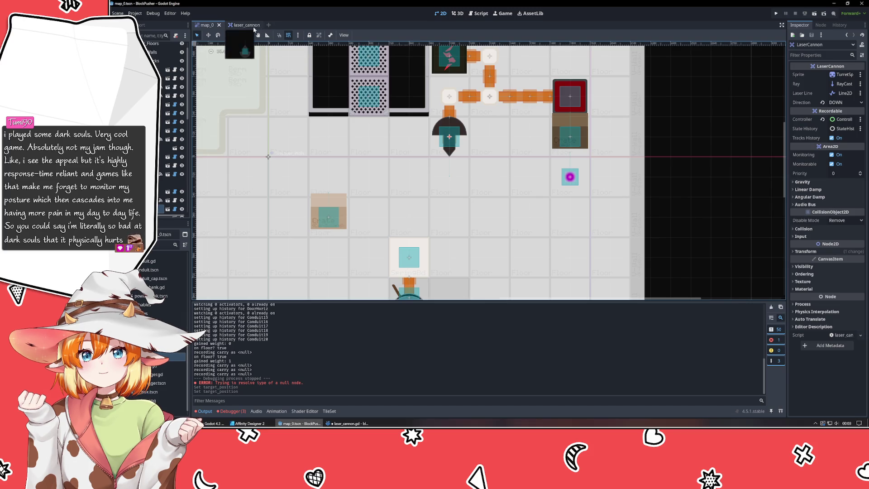
pyautogui.click(243, 25)
pyautogui.click(347, 423)
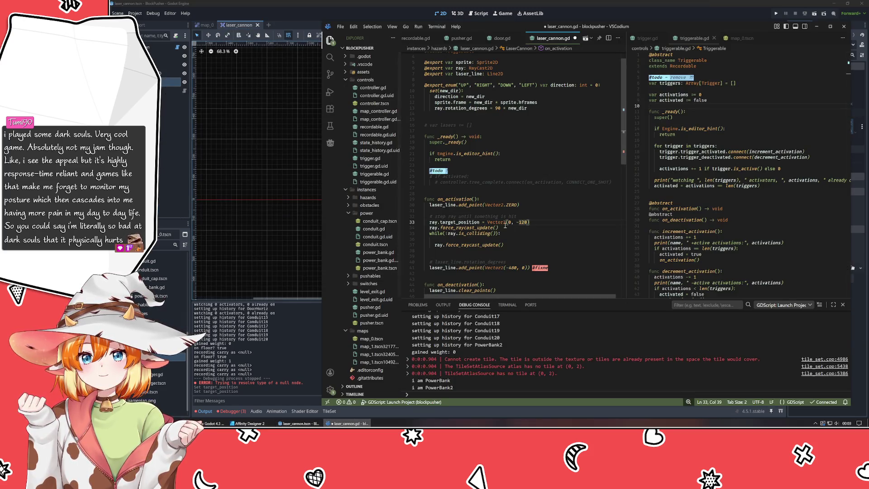
# Set the initial target to Vector2(0, -240) and target_position = Vector2(0, -240 * step) inside the loop
pyautogui.doubleClick(523, 221)
pyautogui.write('240')
pyautogui.click(509, 236)
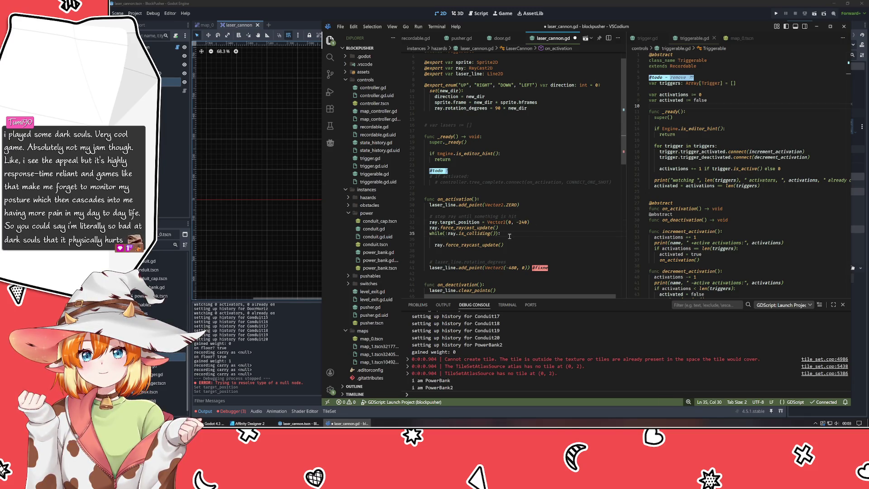
pyautogui.press('Down')
pyautogui.write('ay.target_position')
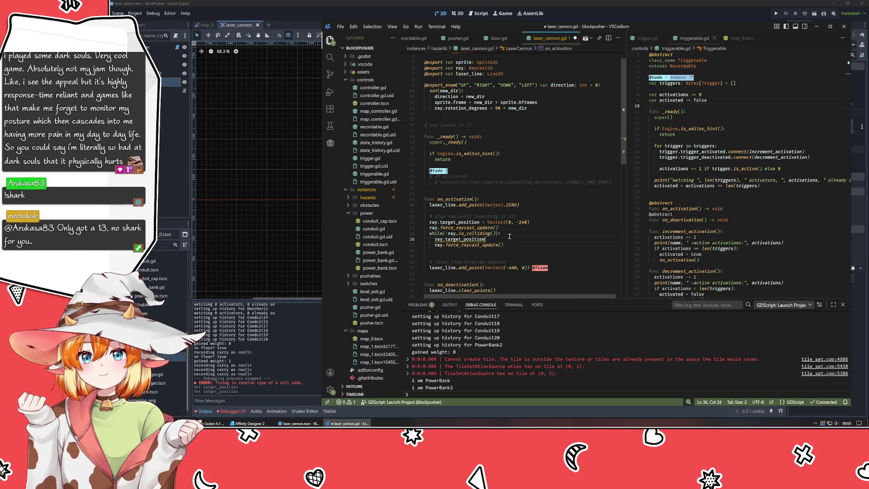
pyautogui.write(' = ')
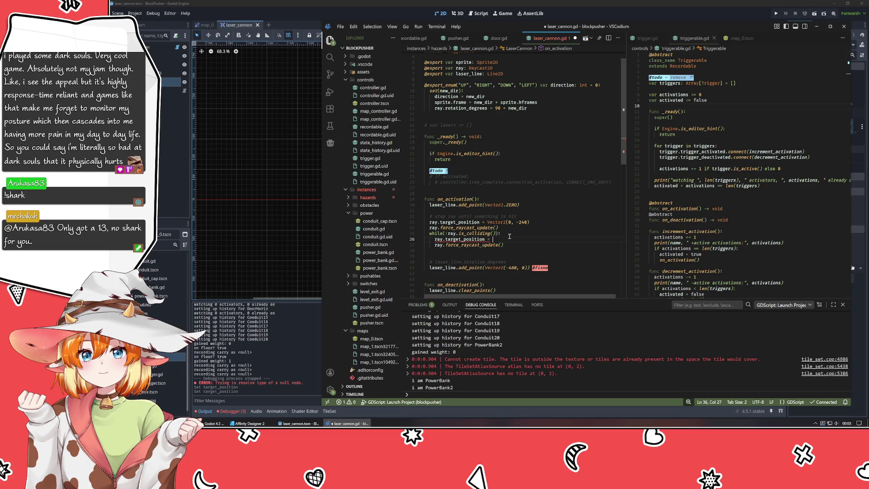
pyautogui.write('Vector2()')
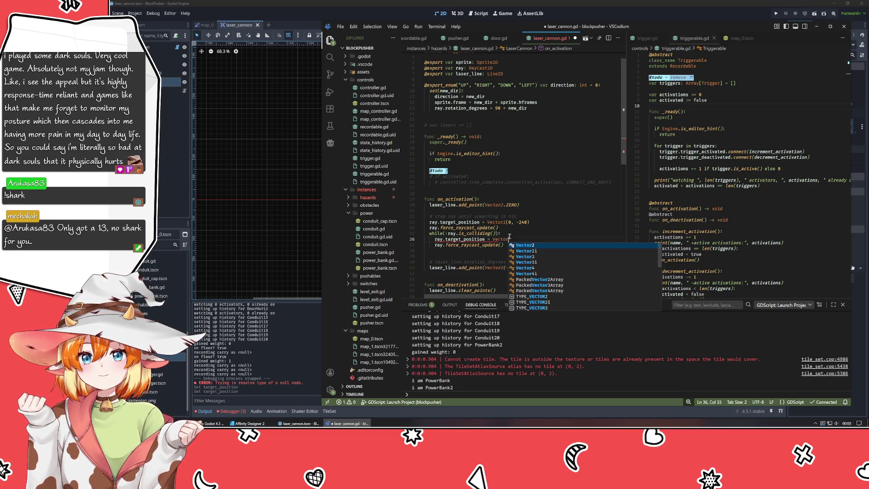
pyautogui.press('Left')
pyautogui.write('0, -240 * step')
# Declare var step := 1 above the target position line
pyautogui.press('Up')
pyautogui.press('Up')
pyautogui.press('Up')
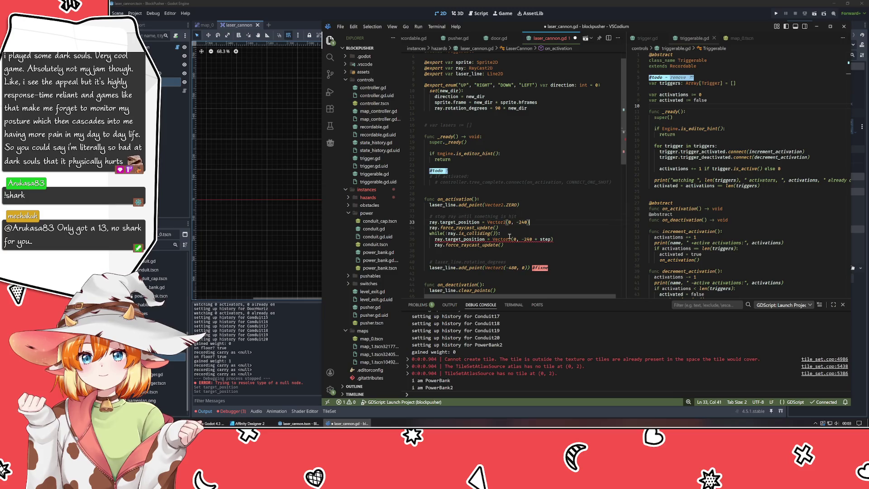
pyautogui.hotkey('ctrl', 'shift', 'Return')
pyautogui.write('int step := 0')
pyautogui.press('BackSpace')
pyautogui.write('1')
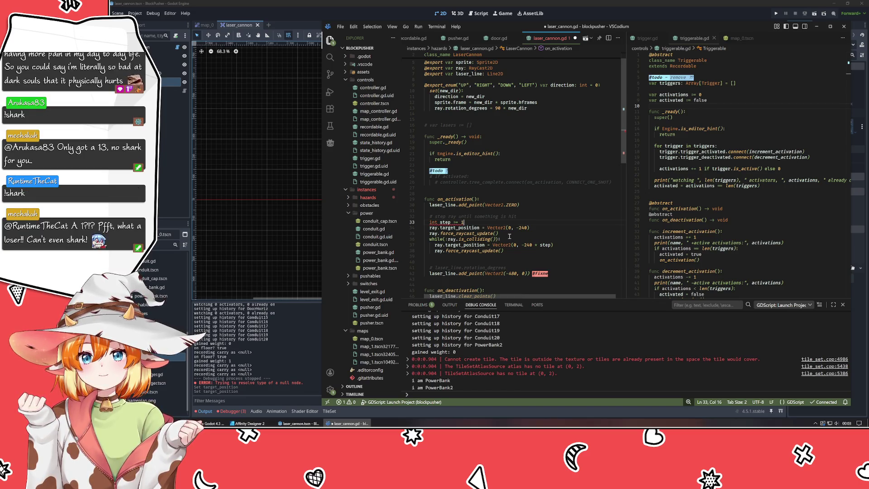
pyautogui.press('Home')
pyautogui.hotkey('ctrl', 'shift', 'Right')
pyautogui.write('var')
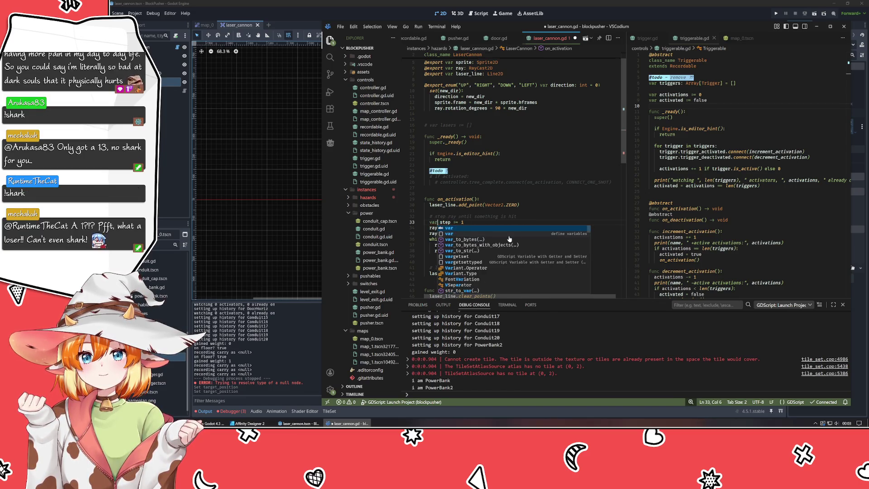
# Increment step += 1 inside the while loop and remove the extra blank line
pyautogui.click(509, 236)
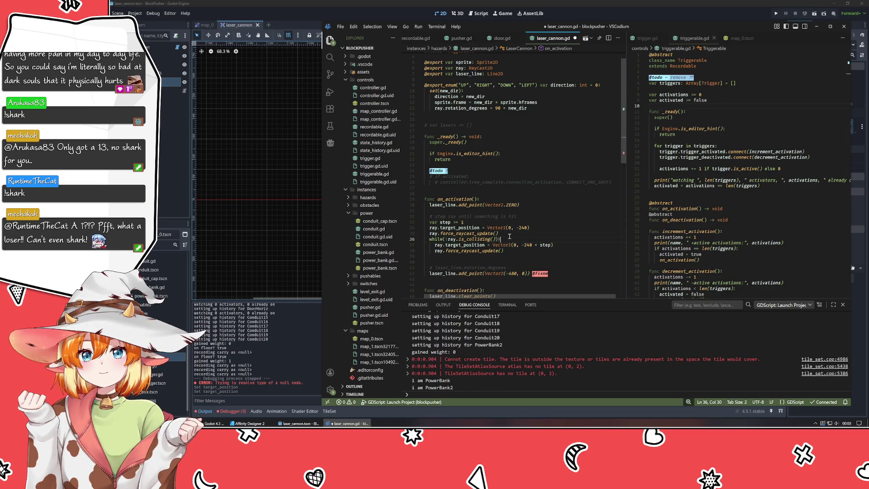
pyautogui.press('Return')
pyautogui.write('step += 1')
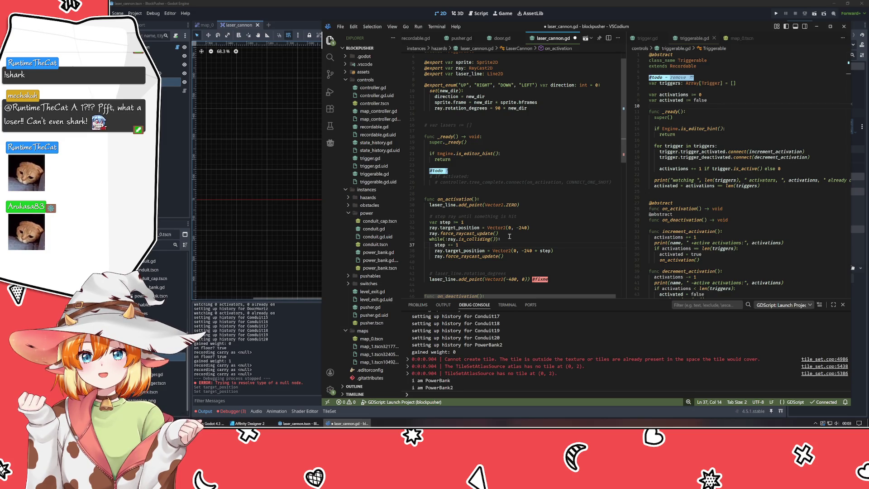
pyautogui.press('Down')
pyautogui.press('Down')
pyautogui.press('Down')
pyautogui.press('Delete')
# Draw the laser to ray.target_position, drop the #fixme comment, save, and run the game
pyautogui.press('End')
pyautogui.press('Down')
pyautogui.hotkey('ctrl', 'Right')
pyautogui.hotkey('ctrl', 'Right')
pyautogui.hotkey('ctrl', 'Right')
pyautogui.hotkey('ctrl', 'shift', 'Left')
pyautogui.hotkey('ctrl', 'shift', 'Left')
pyautogui.hotkey('ctrl', 'shift', 'Left')
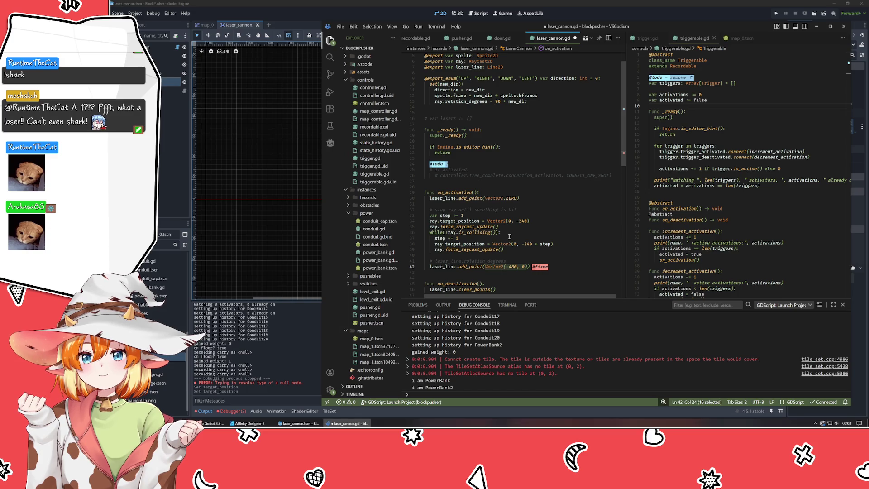
pyautogui.write('ray.tar')
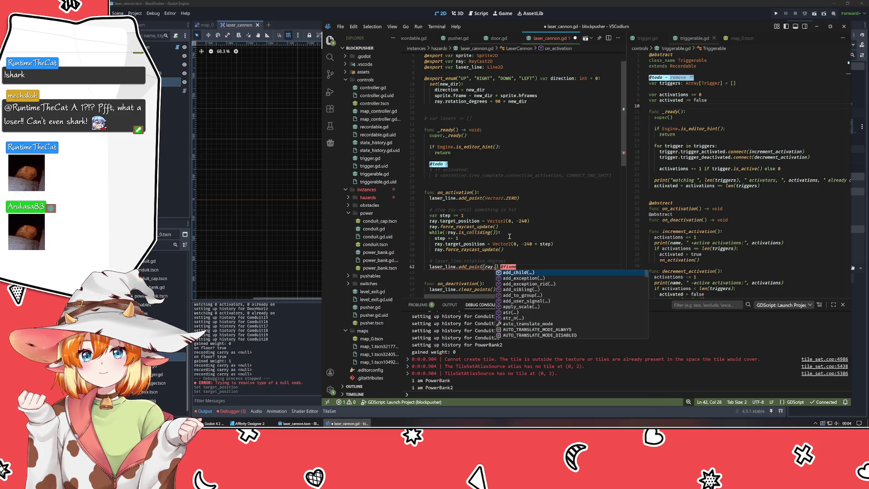
pyautogui.press('Return')
pyautogui.press('End')
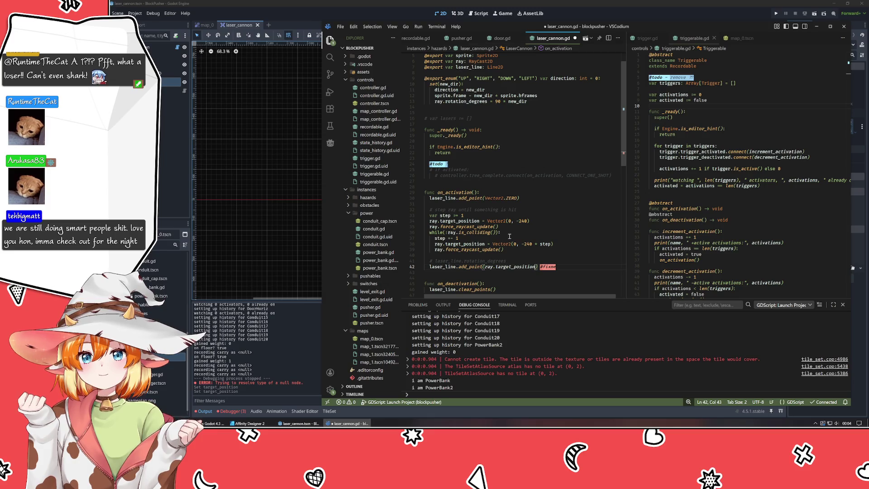
pyautogui.hotkey('ctrl', 'BackSpace')
pyautogui.hotkey('ctrl', 'BackSpace')
pyautogui.hotkey('ctrl', 's')
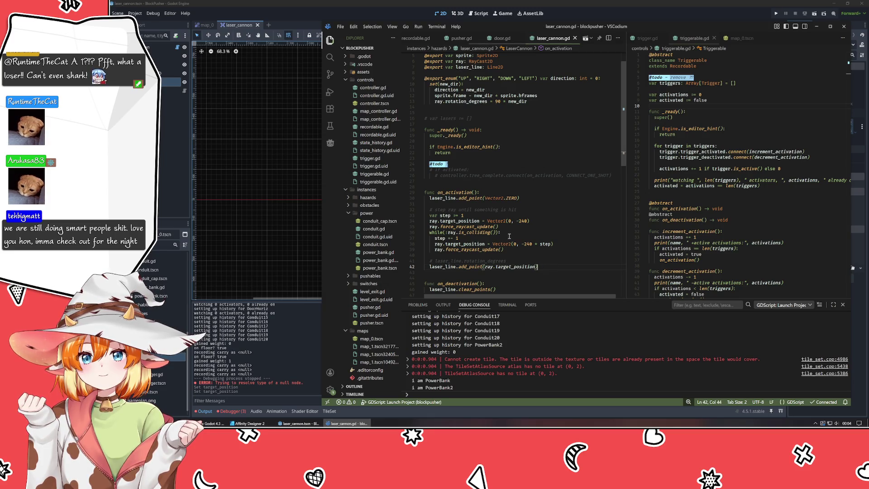
pyautogui.click(319, 9)
pyautogui.press('F5')
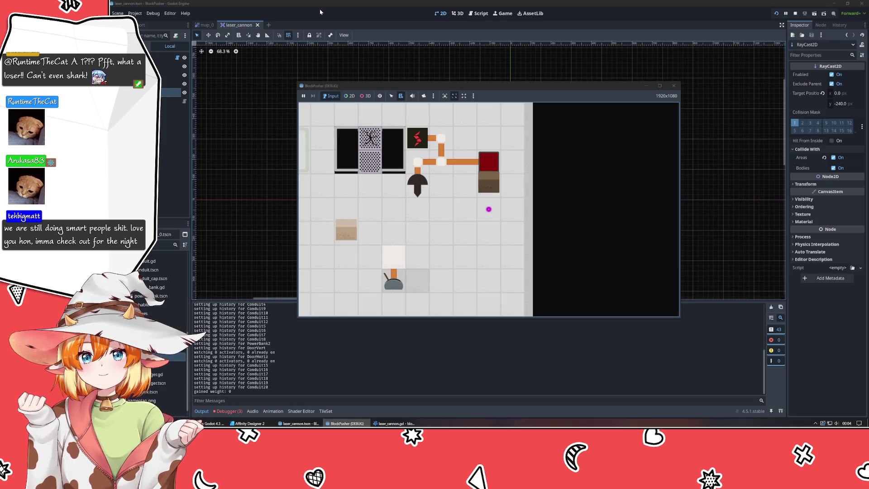
# Set the map_0 LaserCannon's Direction to RIGHT, then run the game to test it and close it
pyautogui.click(673, 86)
pyautogui.click(205, 25)
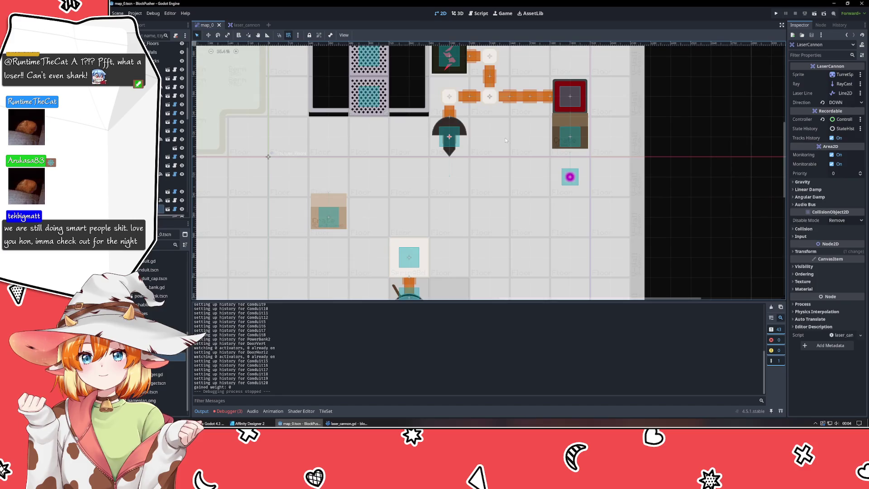
pyautogui.click(451, 126)
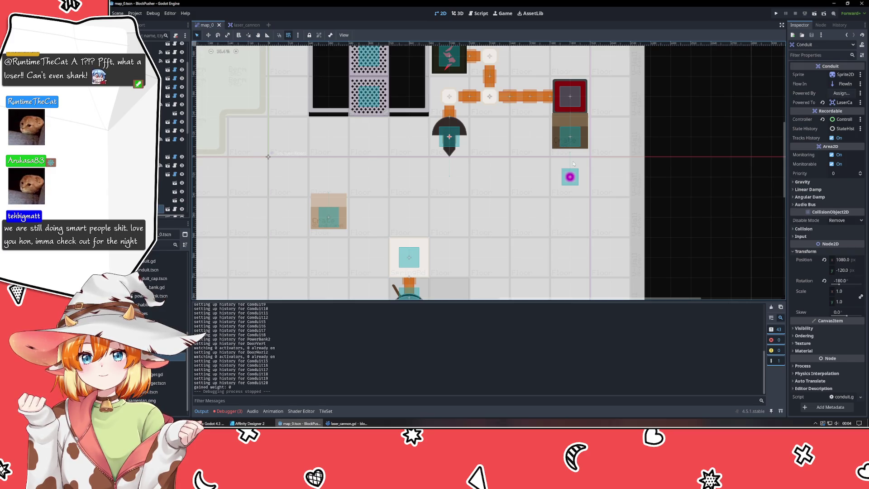
pyautogui.click(448, 149)
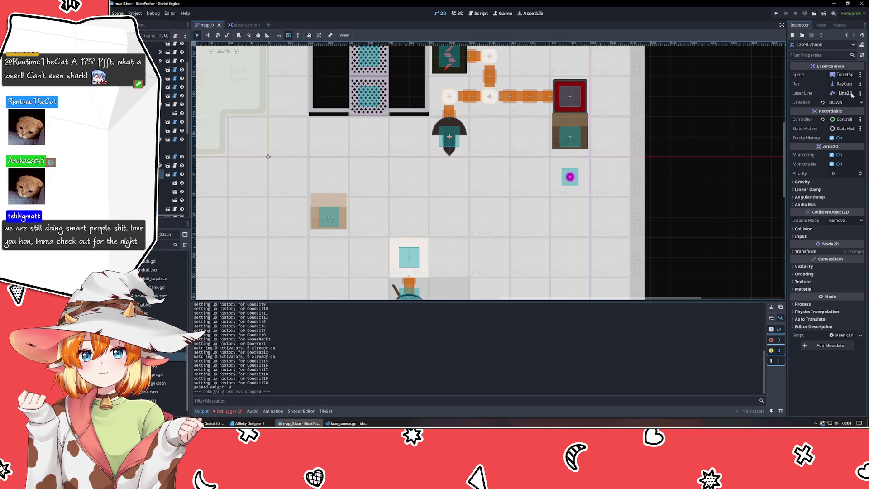
pyautogui.click(838, 103)
pyautogui.click(841, 120)
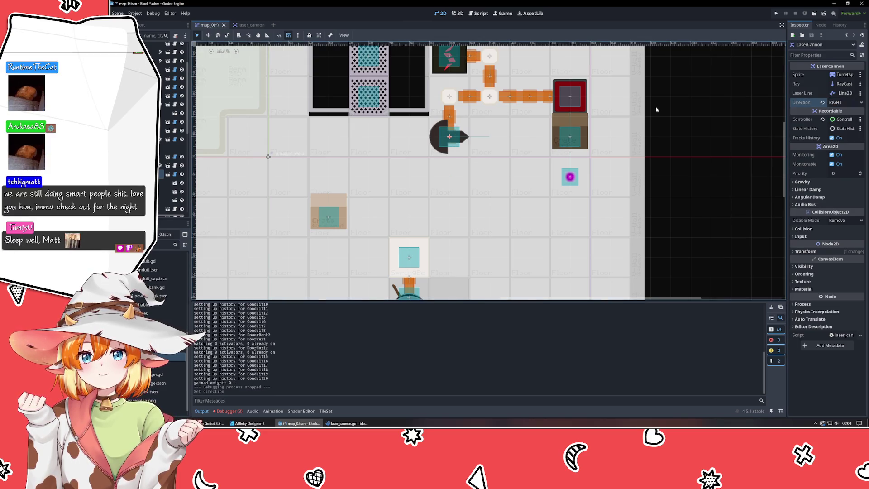
pyautogui.press('F5')
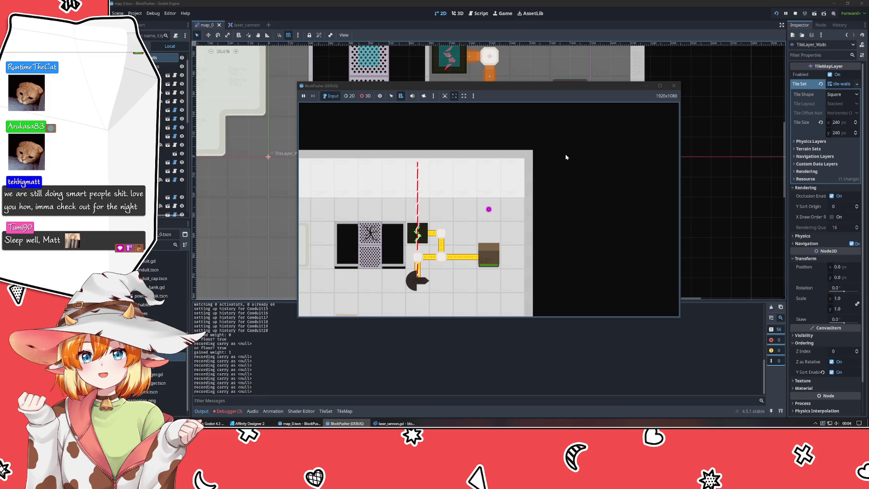
pyautogui.click(673, 85)
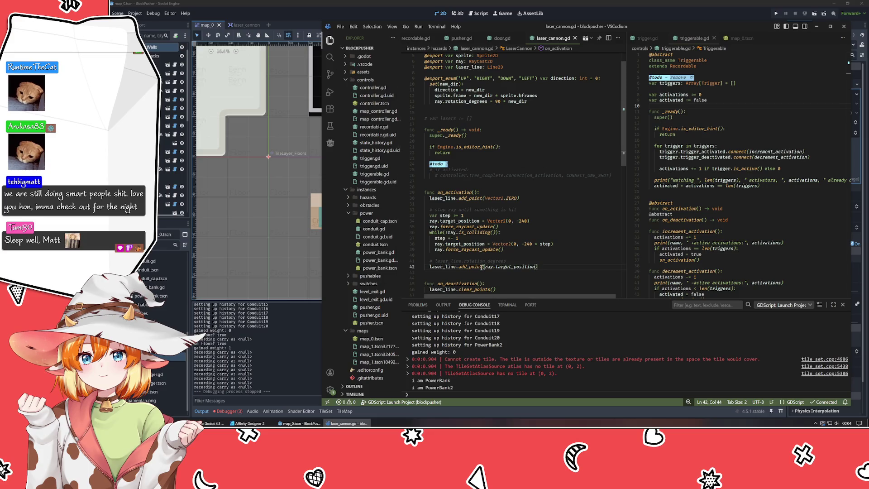
# Delete the leftover commented rotation line from on_activation
pyautogui.moveTo(482, 267)
pyautogui.click(509, 262)
pyautogui.hotkey('shift', 'Home')
pyautogui.press('BackSpace')
# Add 'laser_line.rotation_degrees = 90 * new_dir' to the direction setter and save
pyautogui.click(535, 101)
pyautogui.press('Return')
pyautogui.press('Tab')
pyautogui.write('= 90 * ')
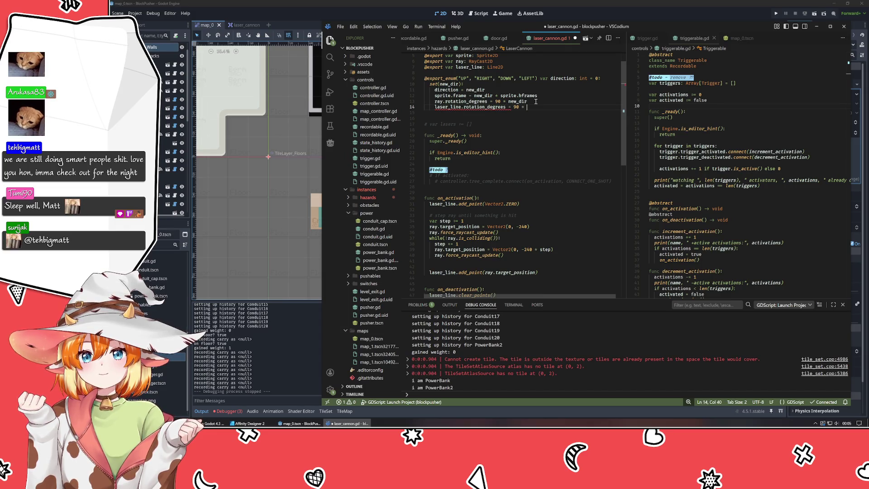
pyautogui.write('new_dir')
pyautogui.hotkey('ctrl', 's')
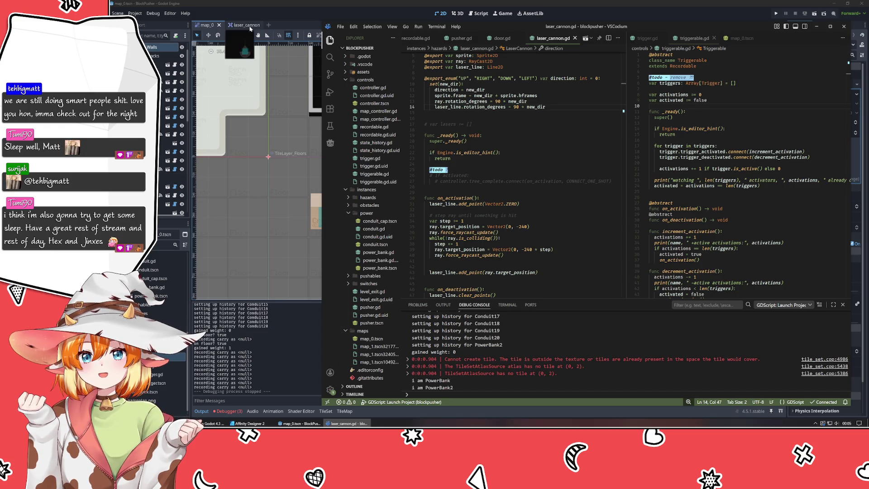
pyautogui.hotkey('alt', 'Tab')
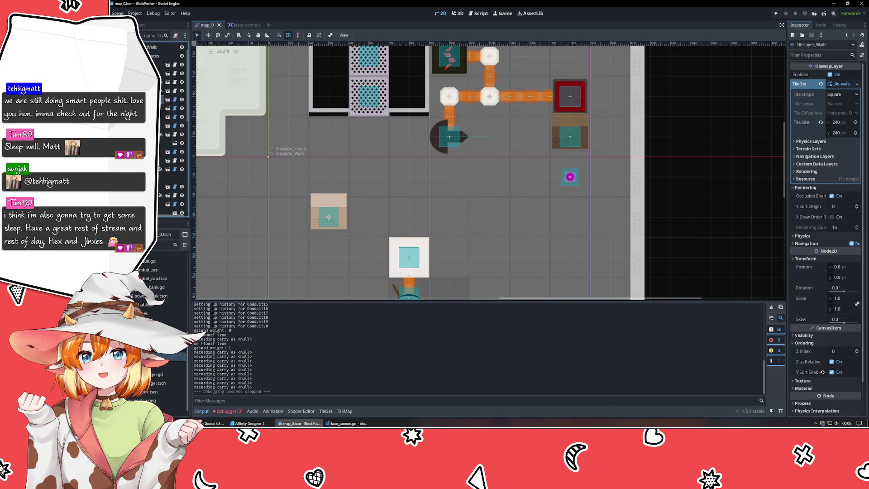
# Select the laser cannon and try its Direction as UP, then set it back to RIGHT
pyautogui.click(447, 139)
pyautogui.click(447, 138)
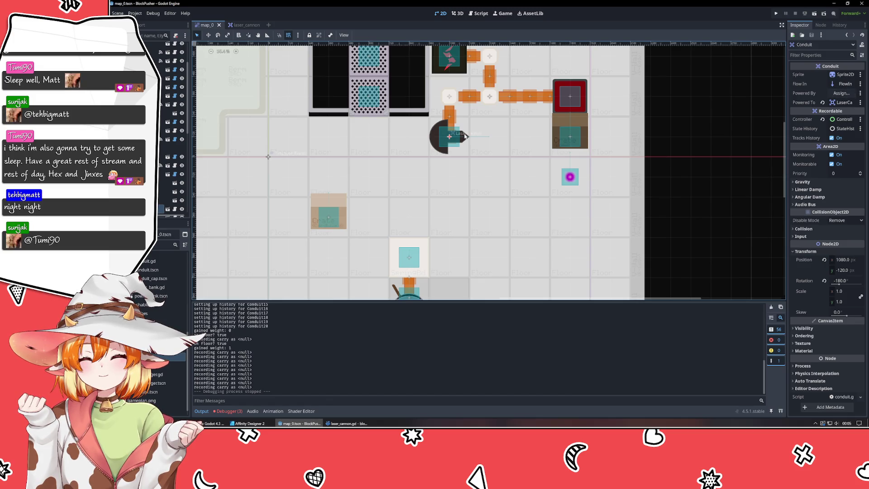
pyautogui.click(437, 139)
pyautogui.click(843, 103)
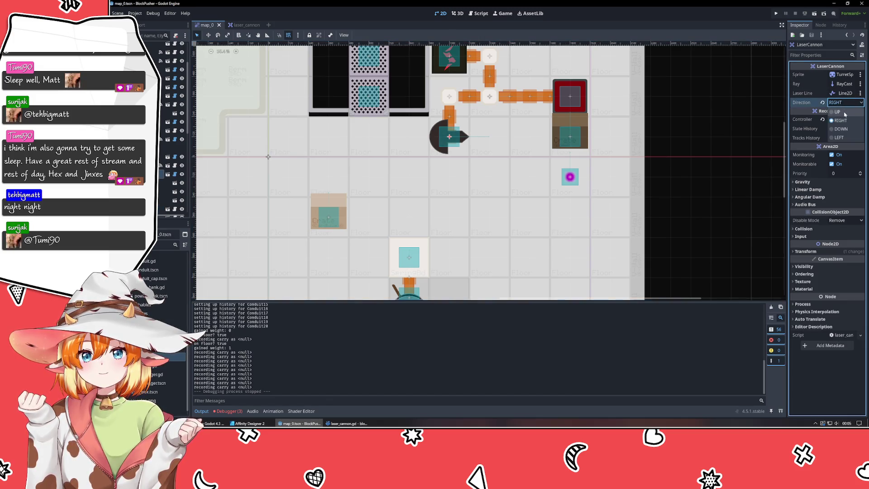
pyautogui.click(837, 111)
pyautogui.click(843, 104)
pyautogui.click(840, 121)
# Test-run the game, then turn the laser cannon to face LEFT and run it again
pyautogui.press('F5')
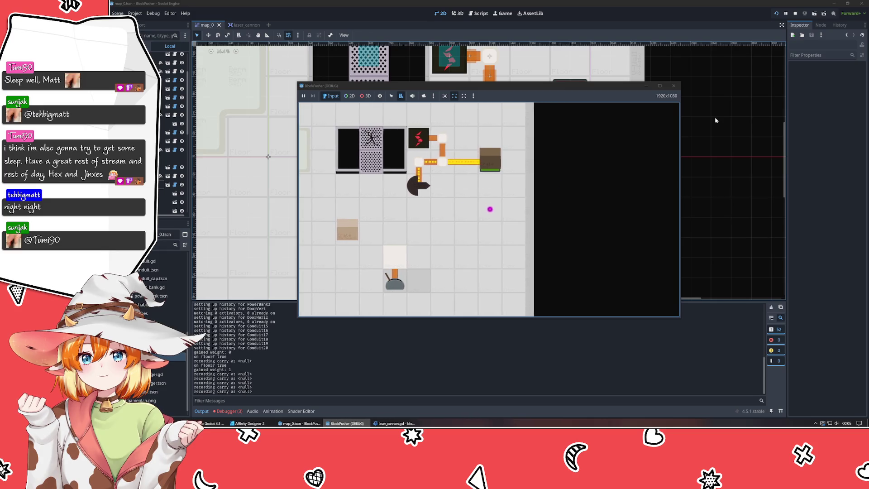
pyautogui.press('F8')
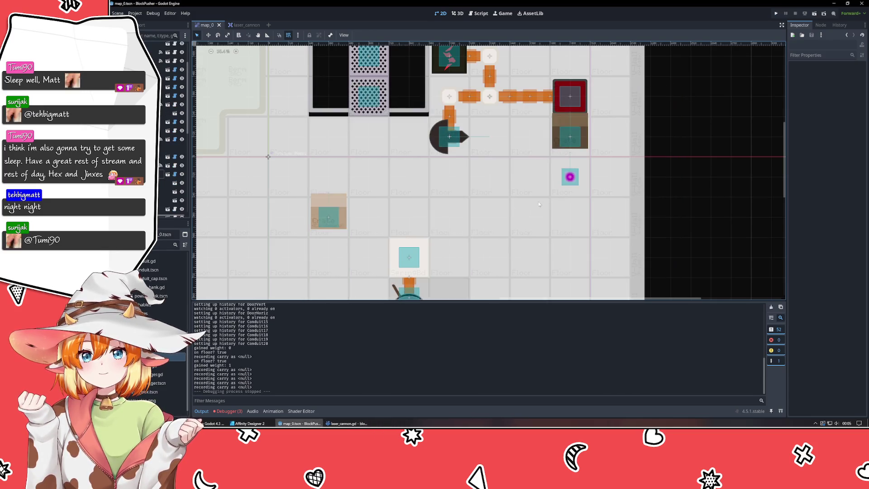
pyautogui.click(441, 135)
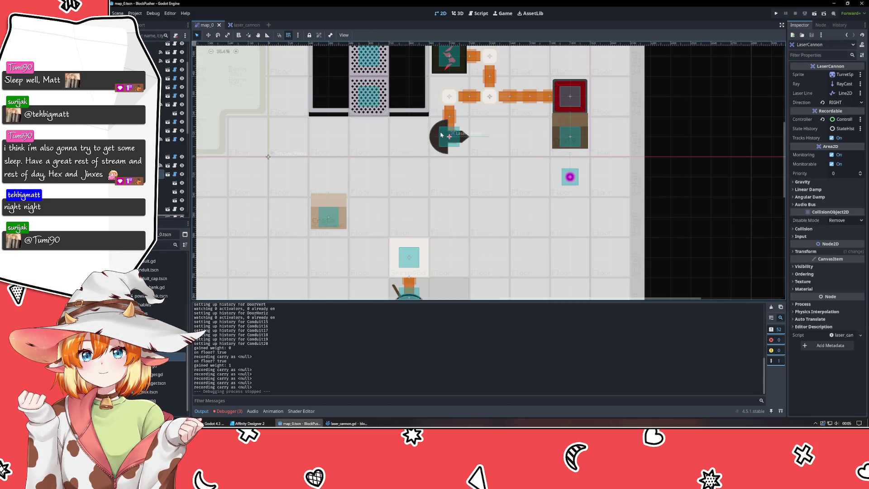
pyautogui.click(844, 102)
pyautogui.click(842, 137)
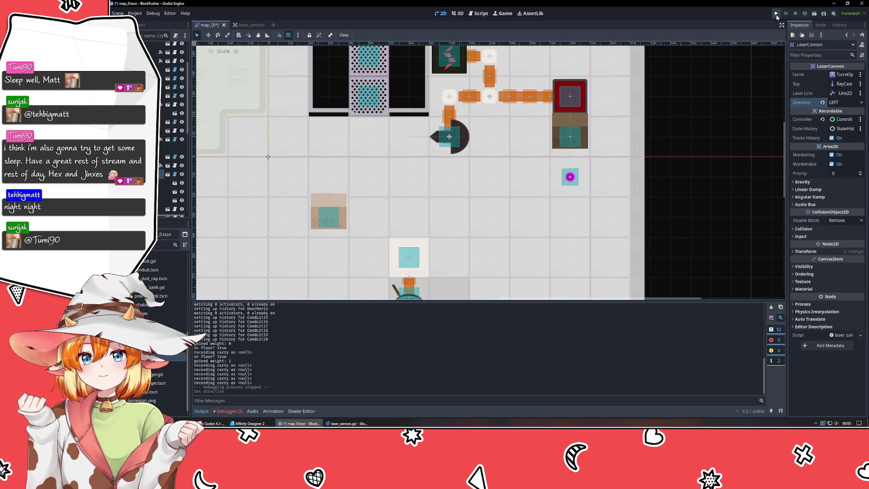
pyautogui.click(775, 14)
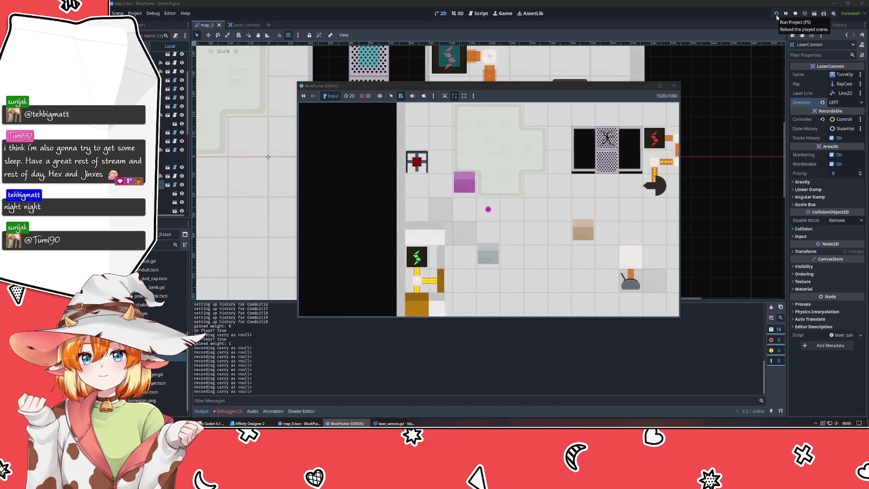
pyautogui.click(673, 86)
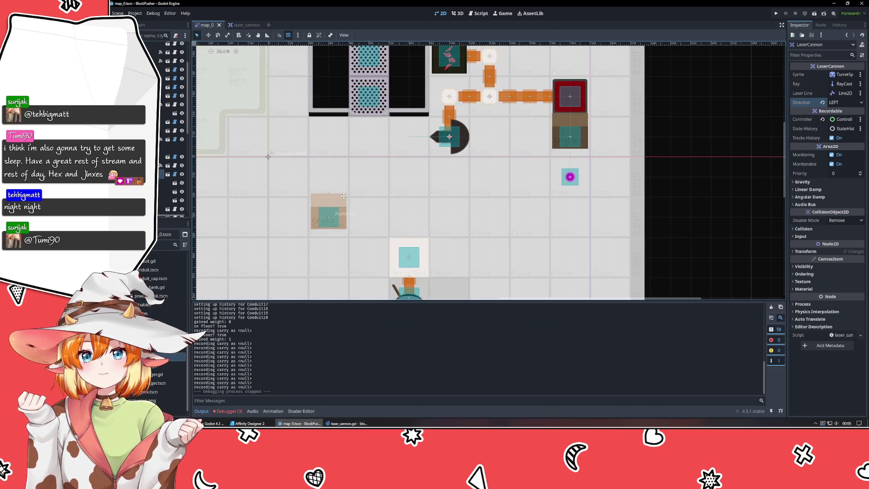
# Move the pink push block to a new spot and rerun the game to watch the laser
pyautogui.scroll(-1, 343, 195)
pyautogui.moveTo(343, 196); pyautogui.dragTo(510, 185)
pyautogui.moveTo(328, 141)
pyautogui.mouseDown()
pyautogui.moveTo(327, 206)
pyautogui.moveTo(259, 190)
pyautogui.moveTo(258, 180)
pyautogui.mouseUp()
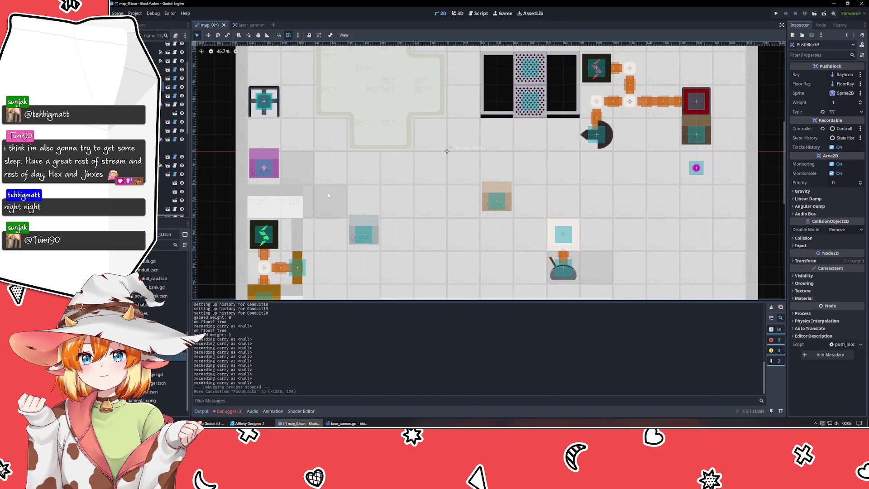
pyautogui.press('F5')
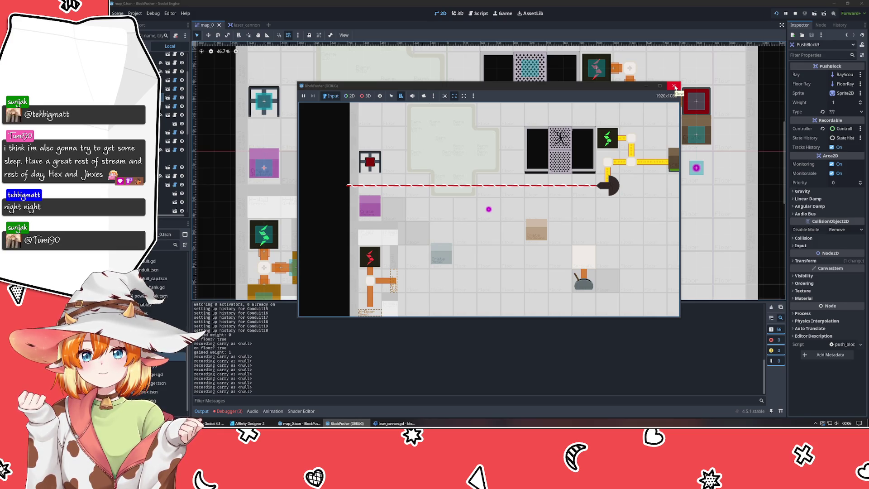
pyautogui.click(674, 86)
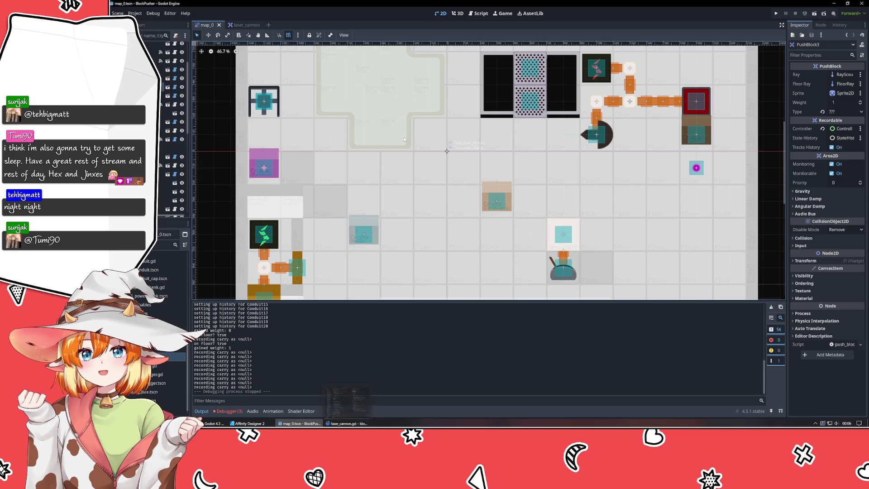
# Select the conduit beside the cannon and cancel its power source picker without changes
pyautogui.scroll(-4, 395, 142)
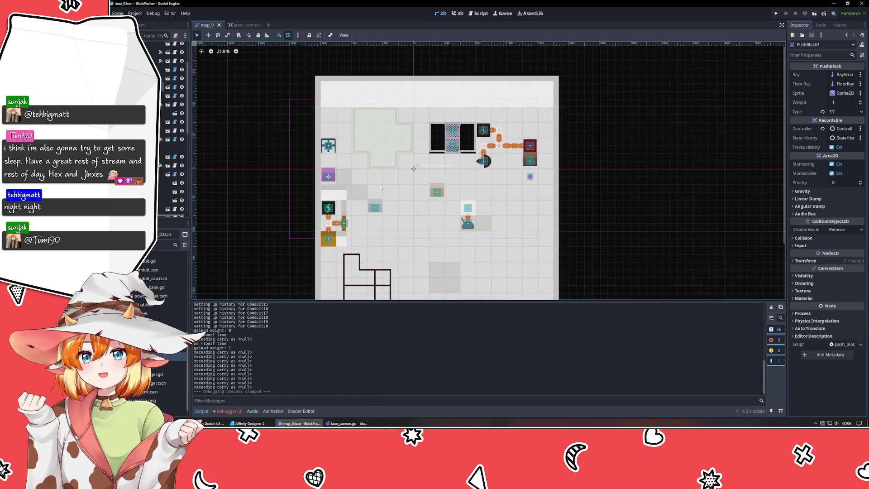
pyautogui.scroll(1, 449, 211)
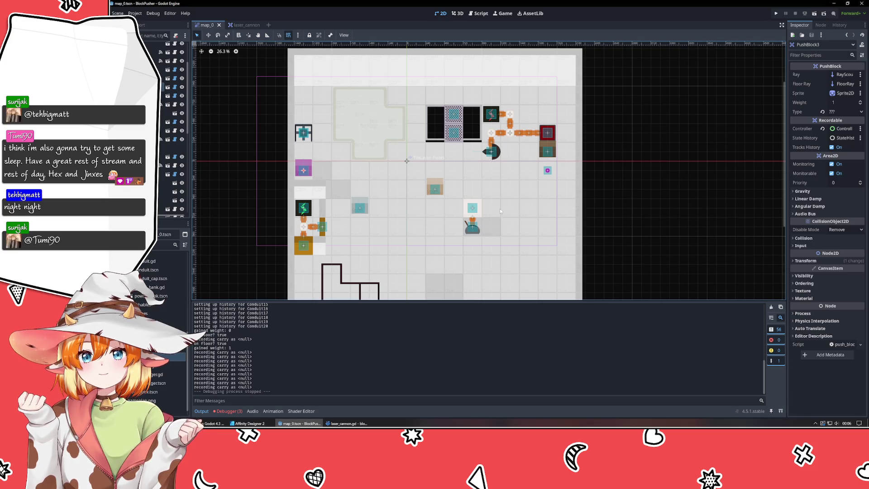
pyautogui.scroll(-3, 502, 212)
pyautogui.scroll(4, 507, 226)
pyautogui.moveTo(512, 248); pyautogui.dragTo(524, 249)
pyautogui.click(508, 164)
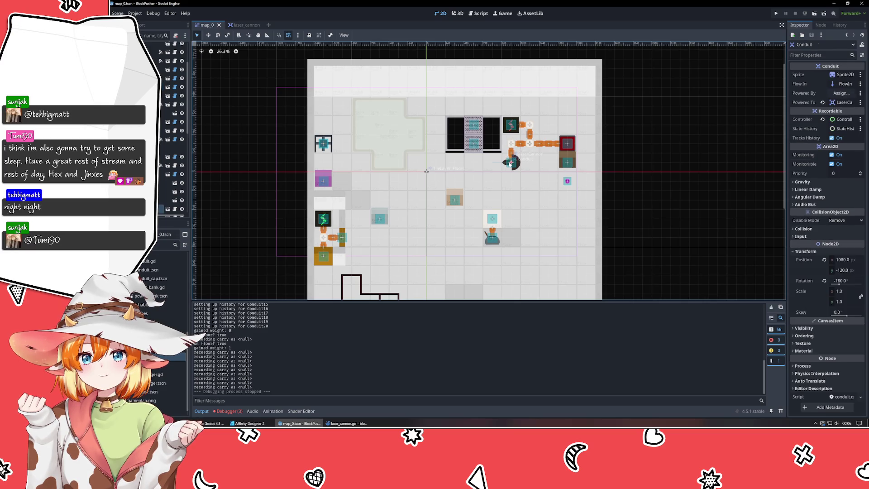
pyautogui.click(840, 93)
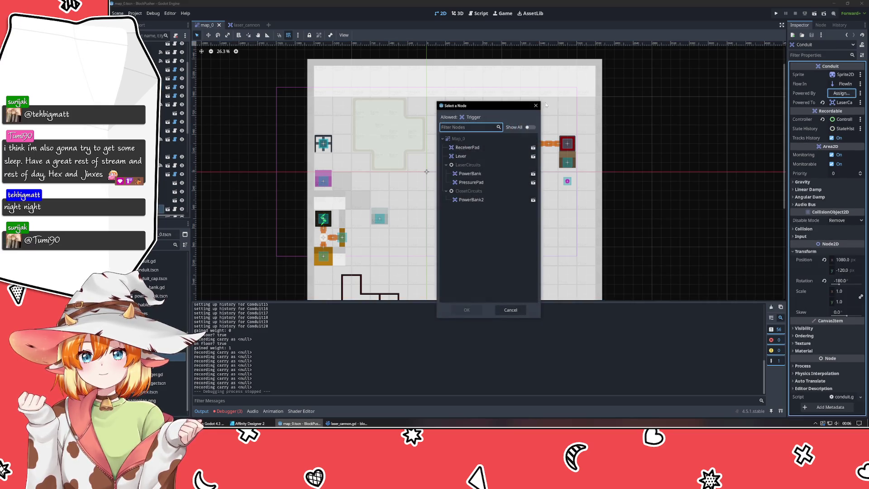
pyautogui.click(535, 105)
# Set the laser cannon's Direction to RIGHT, save map_0, and return to VSCodium
pyautogui.click(519, 165)
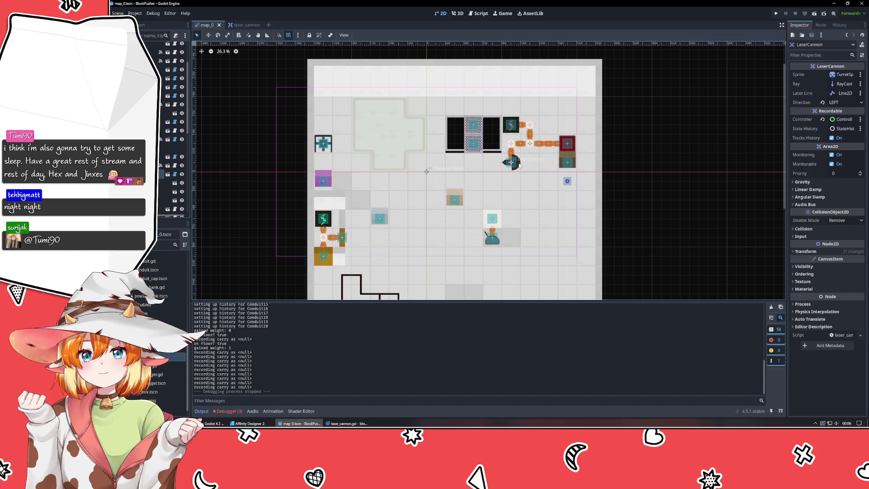
pyautogui.click(846, 102)
pyautogui.click(842, 119)
pyautogui.click(684, 167)
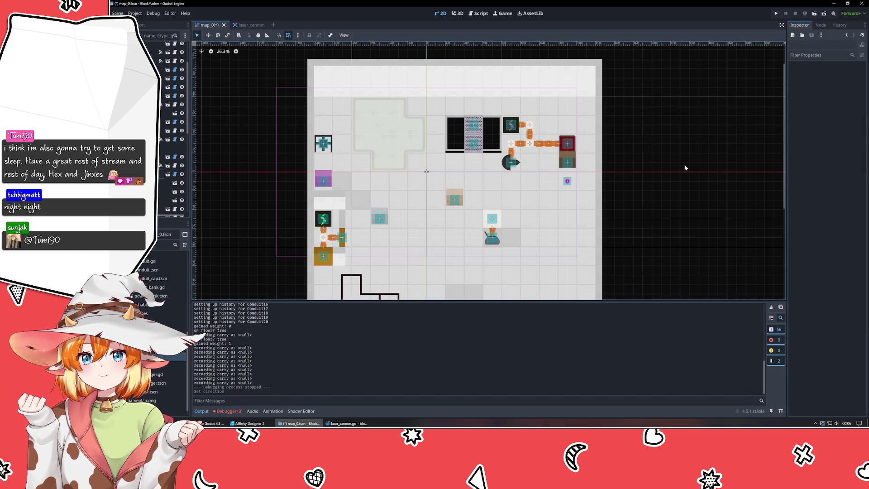
pyautogui.hotkey('ctrl', 's')
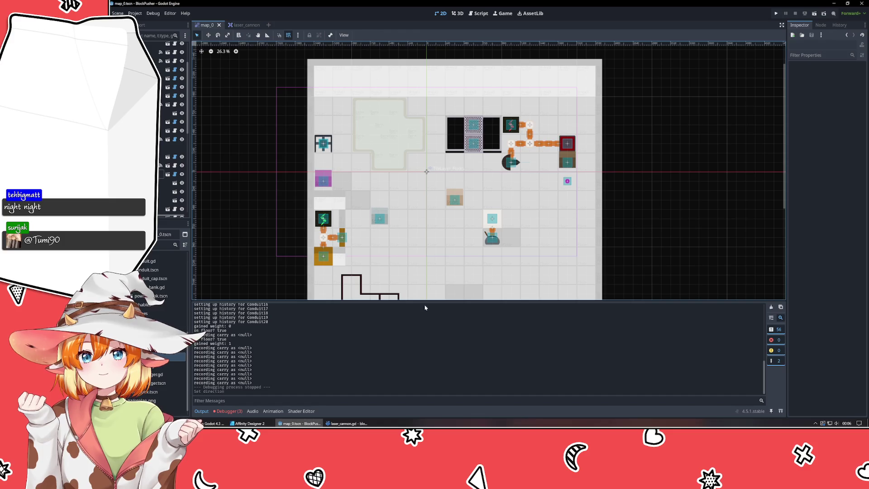
pyautogui.hotkey('alt', 'Tab')
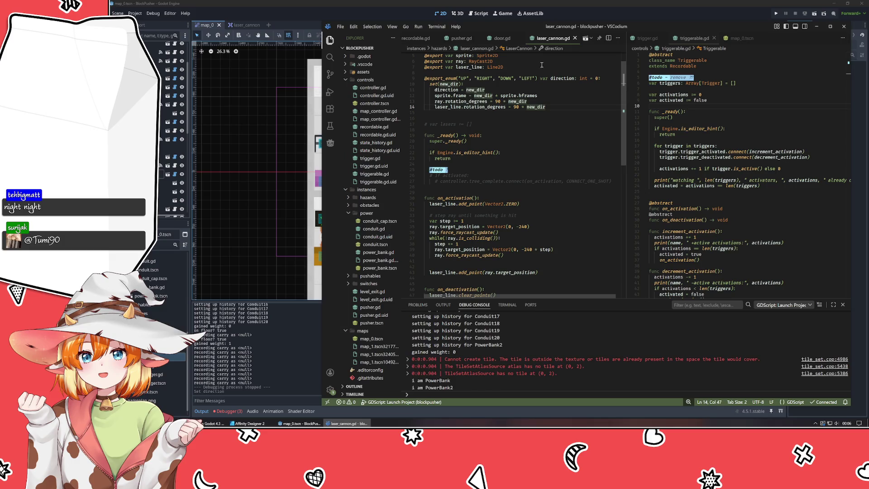
# Go to the ray declaration in laser_cannon.gd and open the RayCast2D class documentation
pyautogui.scroll(-5, 496, 185)
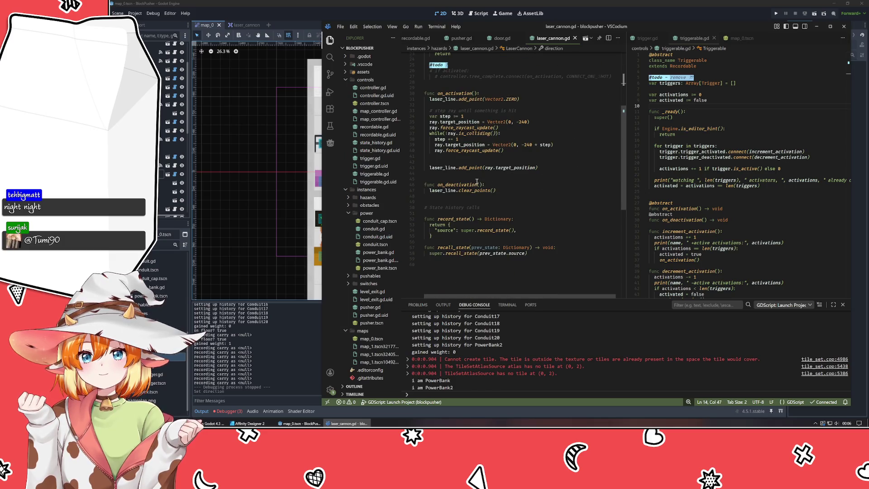
pyautogui.scroll(3, 477, 181)
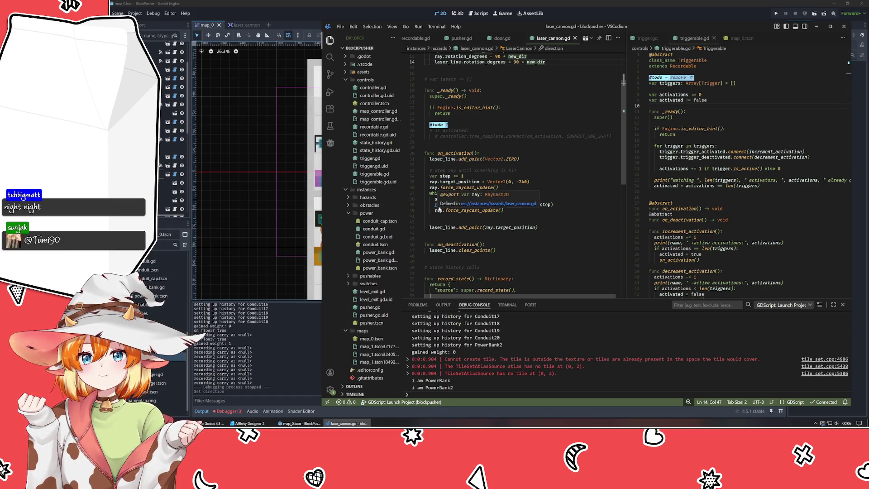
pyautogui.keyDown('ctrl'); pyautogui.click(436, 206); pyautogui.keyUp('ctrl')
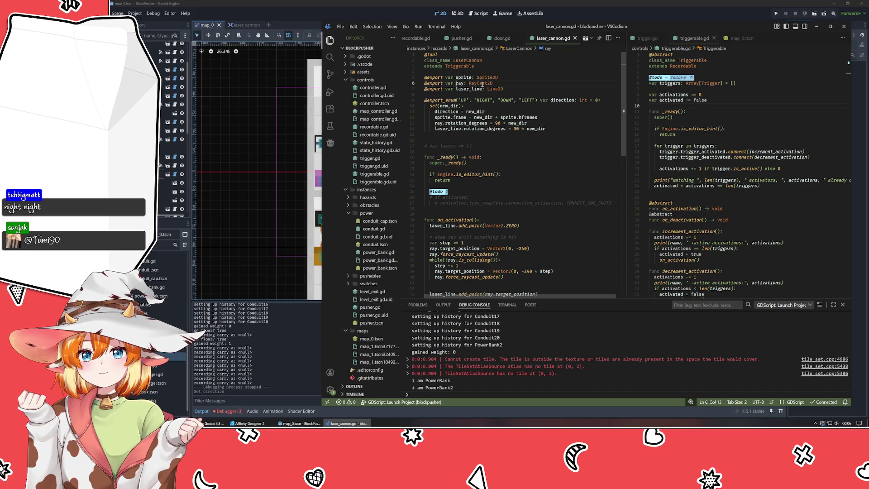
pyautogui.keyDown('ctrl'); pyautogui.click(481, 83); pyautogui.keyUp('ctrl')
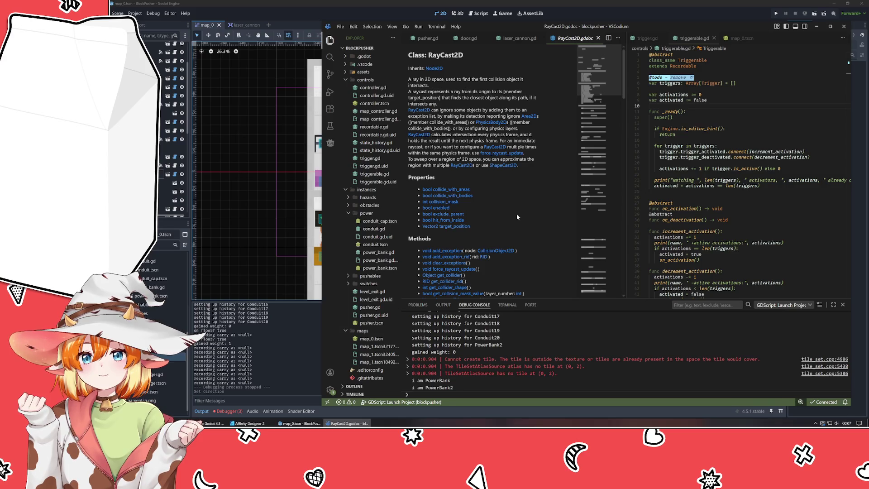
# Read the get_collision_point description in the RayCast2D docs, then close the documentation tab
pyautogui.scroll(-3, 517, 217)
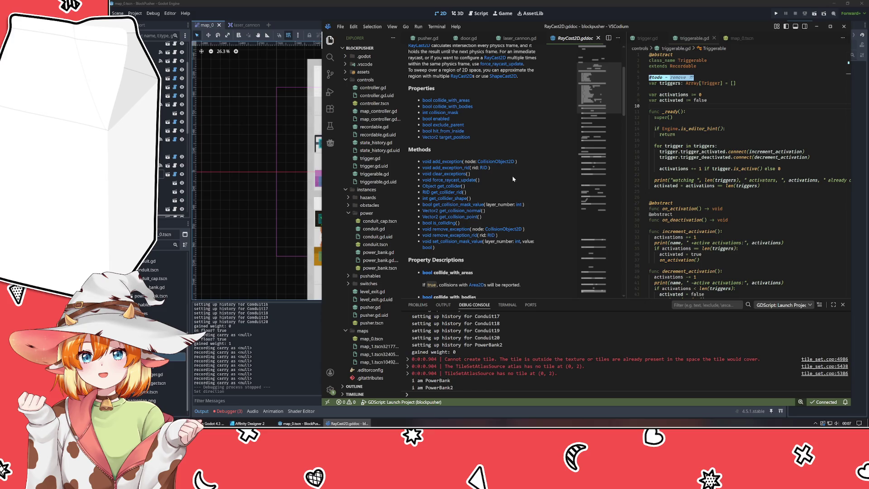
pyautogui.click(475, 220)
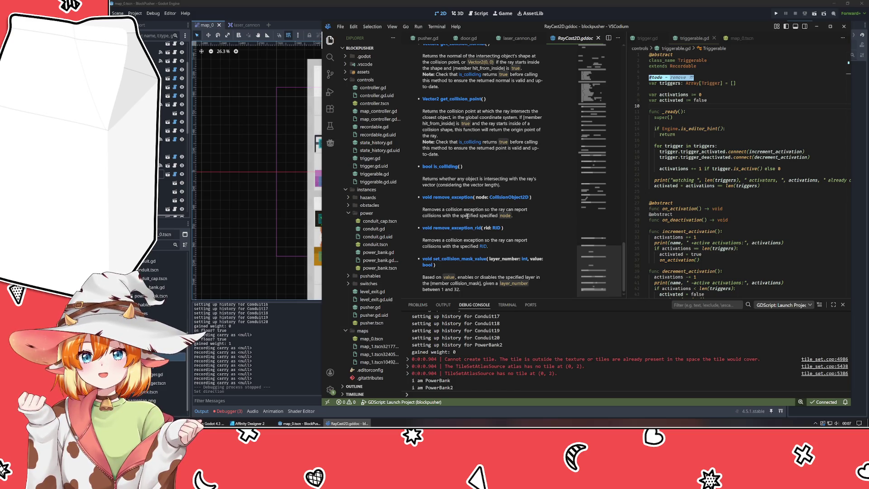
pyautogui.middleClick(574, 42)
# Replace target_position with get_collision_point() on line 43 and delete the blank line above
pyautogui.scroll(-5, 501, 190)
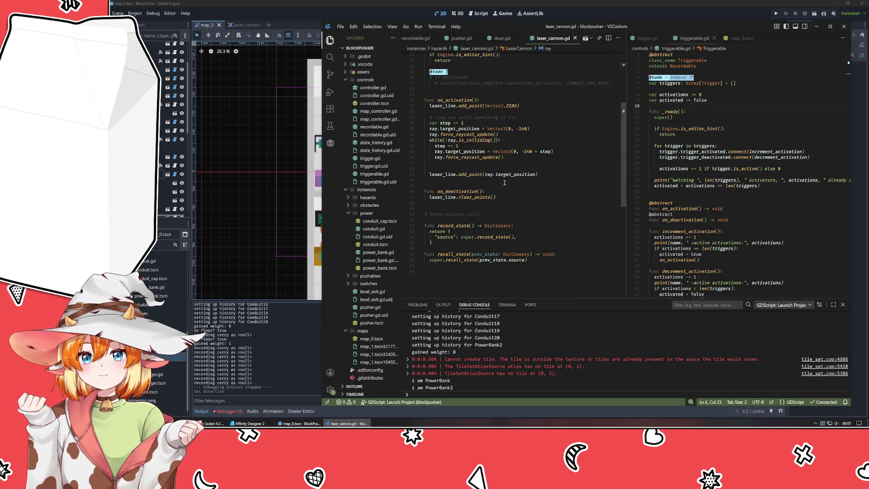
pyautogui.doubleClick(514, 176)
pyautogui.write('get_co')
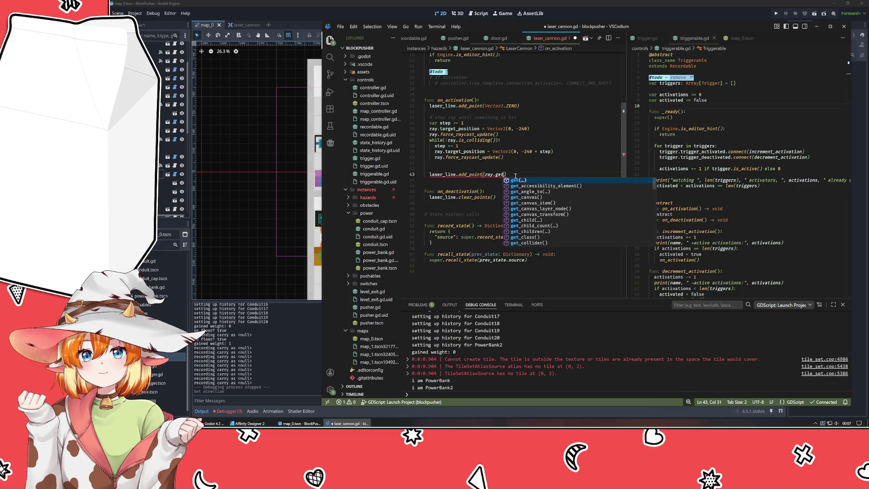
pyautogui.write('llision_')
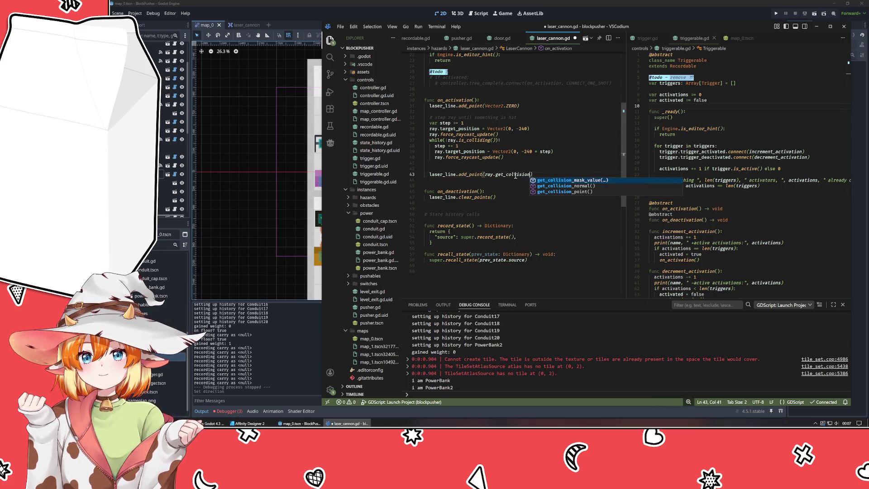
pyautogui.write('point')
pyautogui.press('Return')
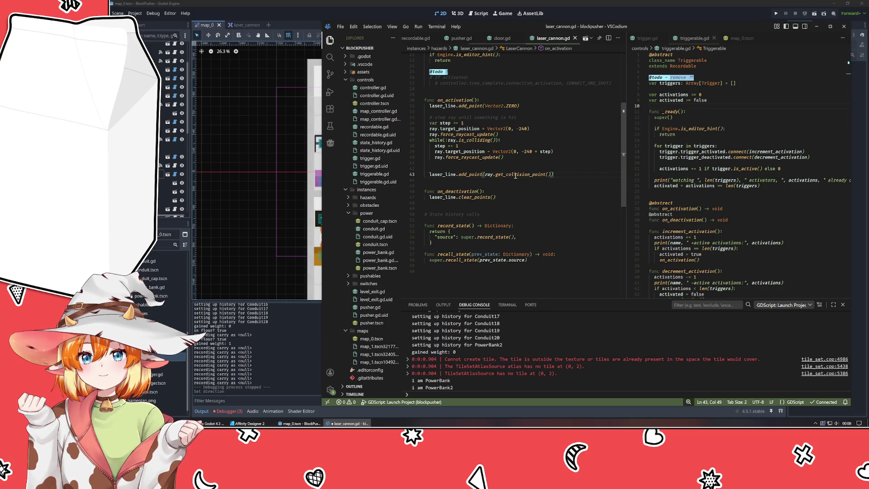
pyautogui.press('Up')
pyautogui.press('BackSpace')
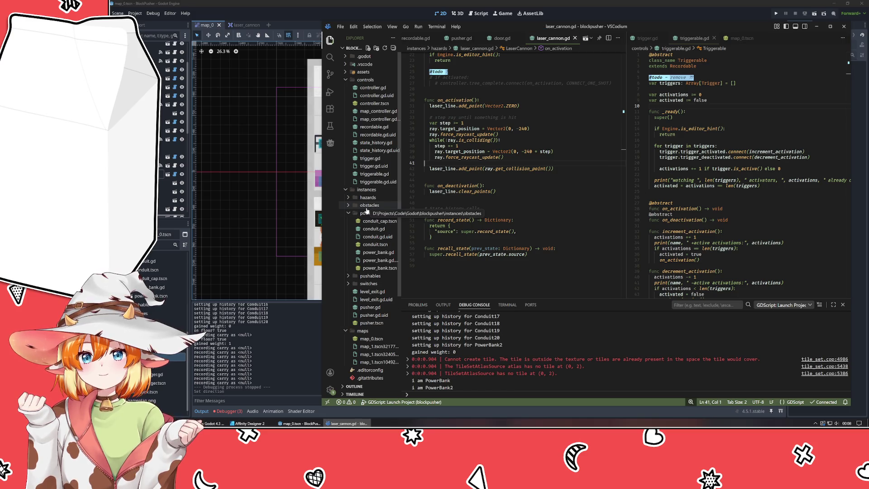
# Run BlockPusher and move the player down and left to view the laser, then stop
pyautogui.press('F5')
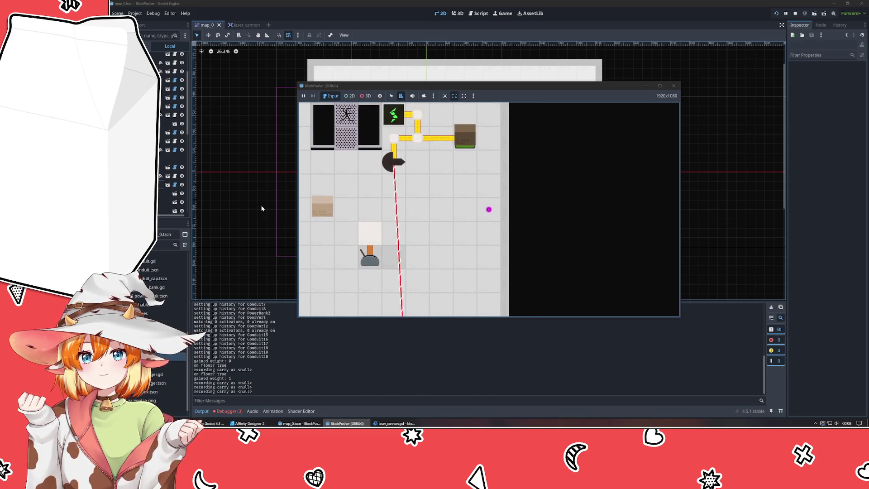
pyautogui.press('Down')
pyautogui.press('Down')
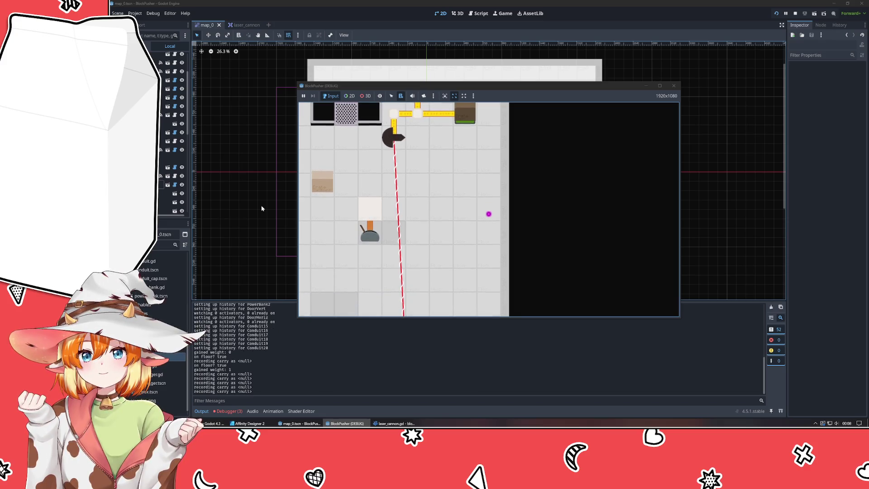
pyautogui.press('Down')
pyautogui.press('Left')
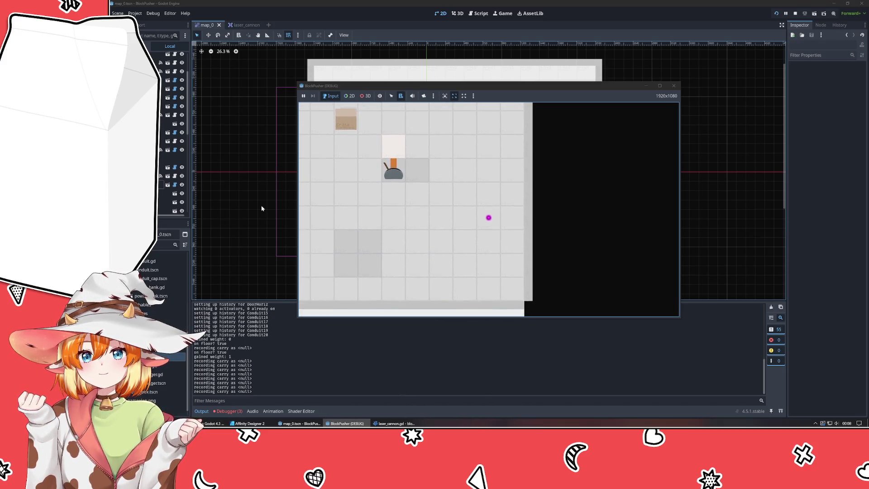
pyautogui.press('Down')
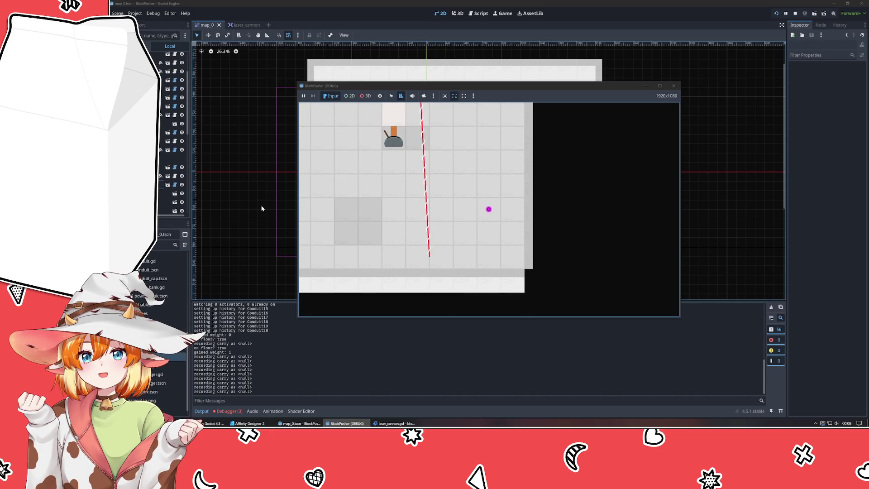
pyautogui.click(673, 85)
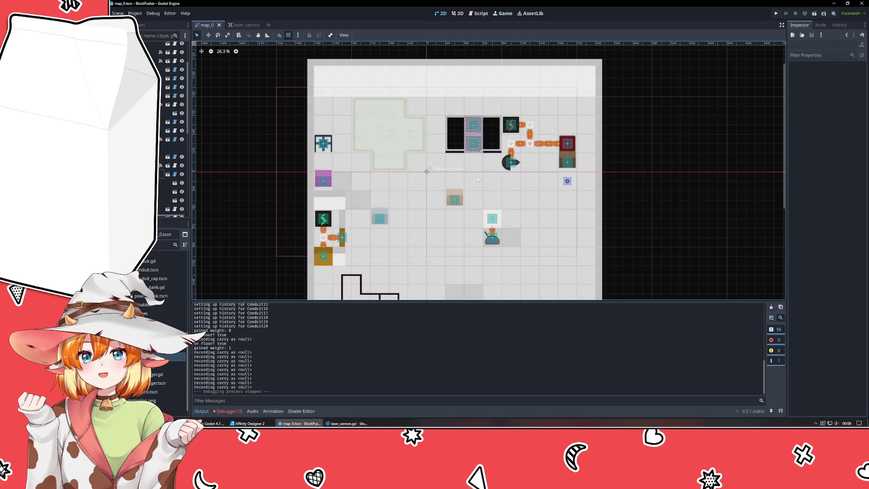
# Switch the laser cannon's Direction to UP then back to RIGHT, rerun, and return to laser_cannon.gd
pyautogui.click(508, 168)
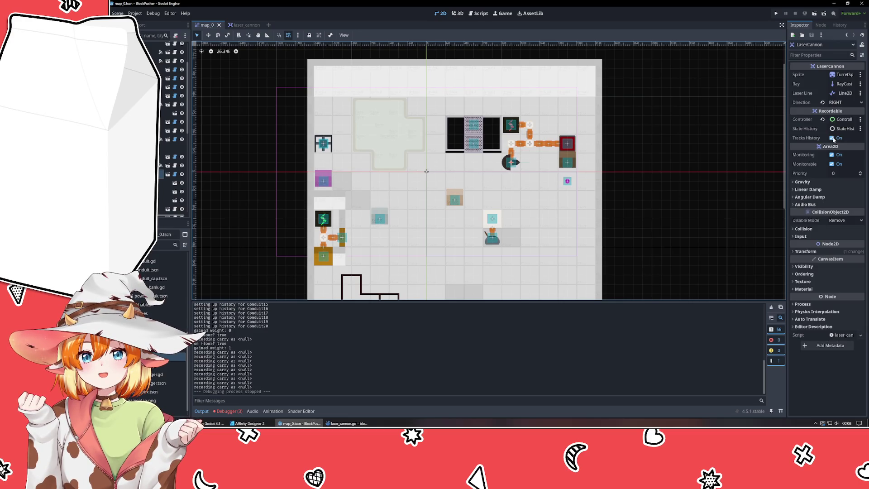
pyautogui.click(844, 102)
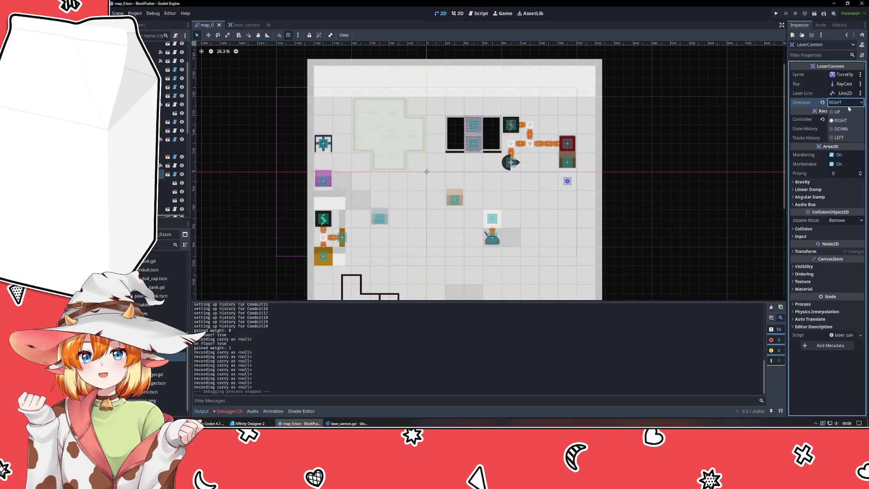
pyautogui.click(837, 112)
pyautogui.click(844, 102)
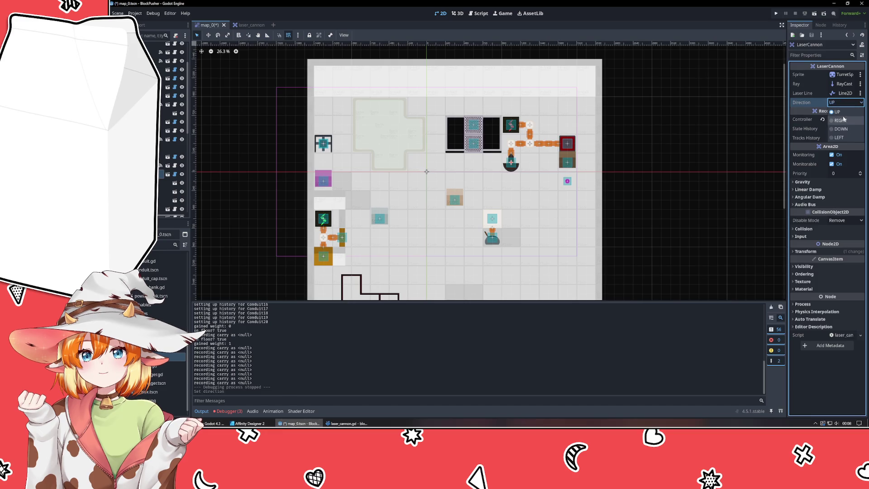
pyautogui.click(840, 120)
pyautogui.click(777, 17)
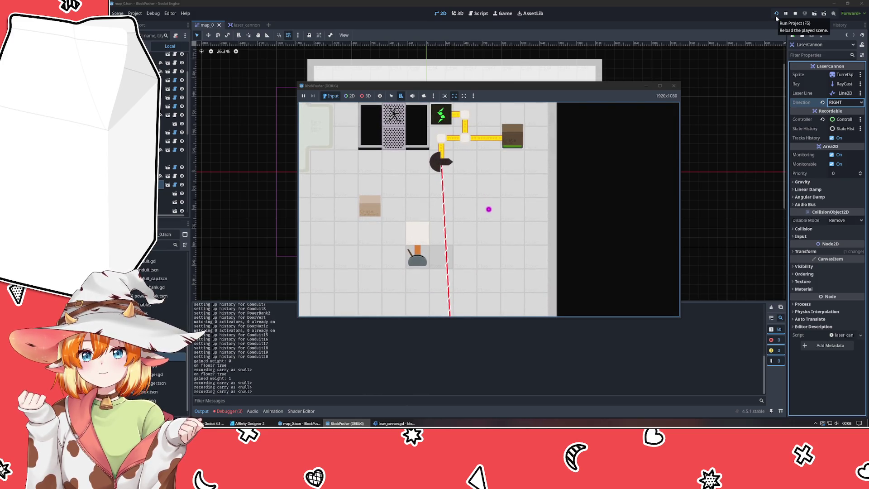
pyautogui.click(392, 423)
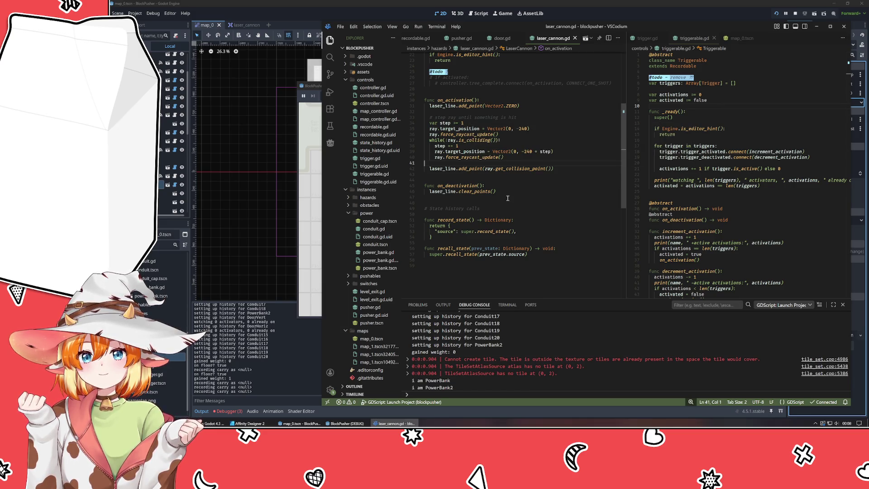
# Restore line 43 to add_point(ray.target_position) by pasting over the current line
pyautogui.scroll(3, 509, 199)
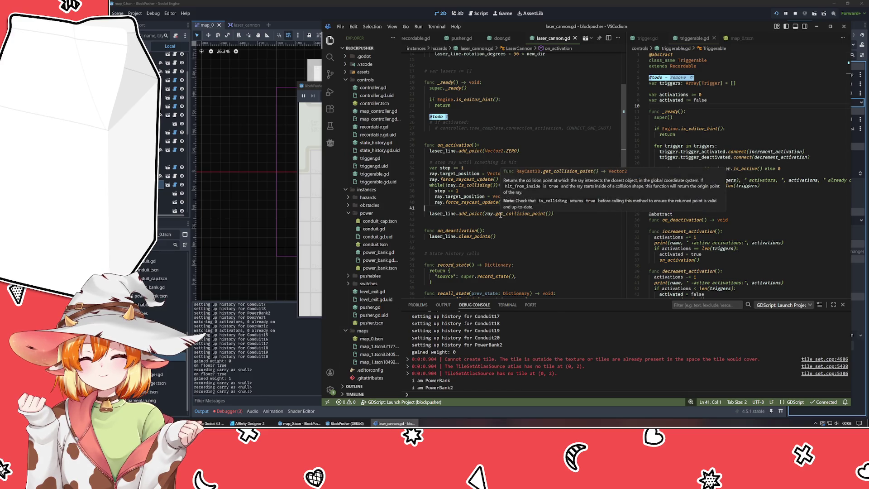
pyautogui.press('Return')
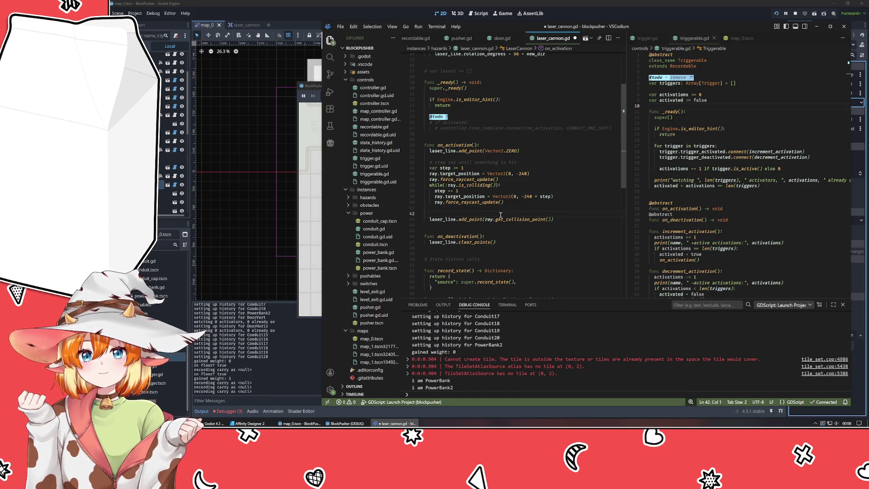
pyautogui.press('Down')
pyautogui.press('Home')
pyautogui.hotkey('shift', 'End')
pyautogui.hotkey('ctrl', 'v')
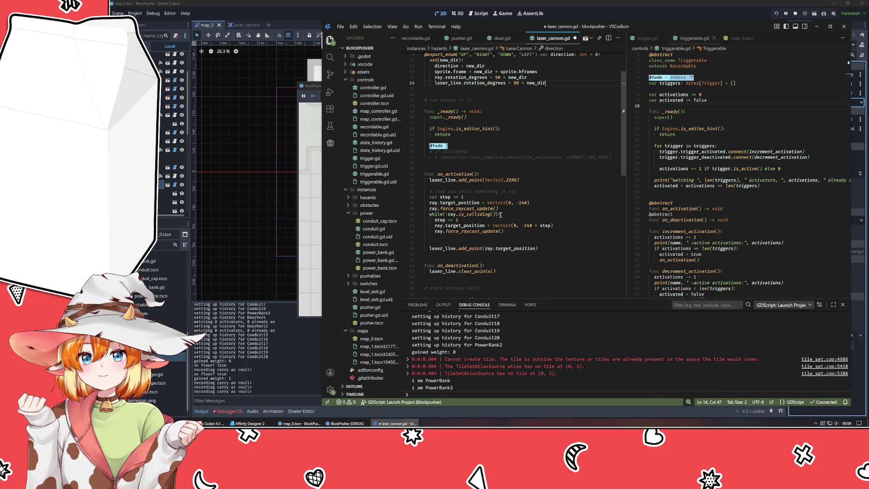
pyautogui.hotkey('alt', 'Left')
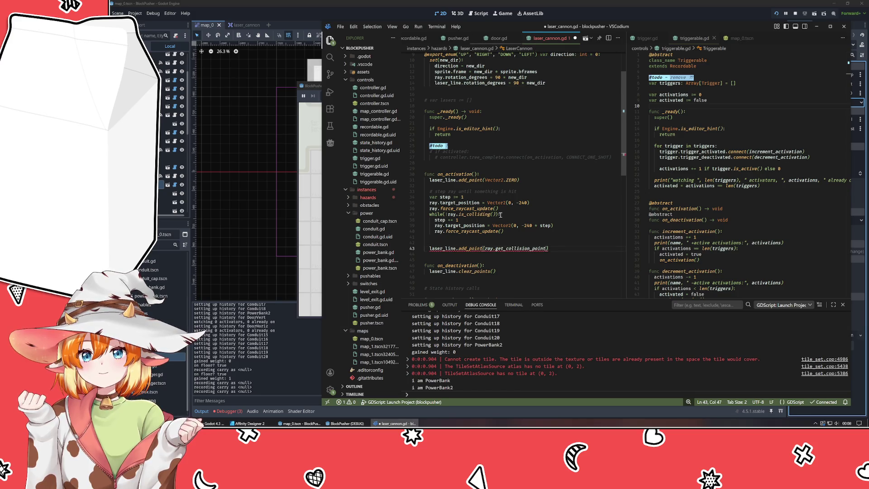
# Add a commented add_point(ray.get_collision_point()) line beneath it and save laser_cannon.gd
pyautogui.press('Return')
pyautogui.write('laser_line.add_point(ray.get_collision_point())')
pyautogui.hotkey('ctrl', '/')
pyautogui.hotkey('ctrl', 's')
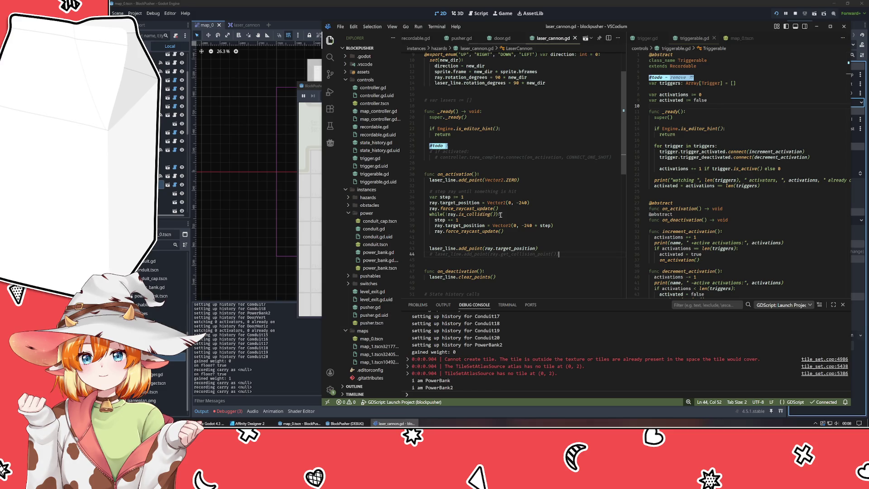
pyautogui.click(294, 159)
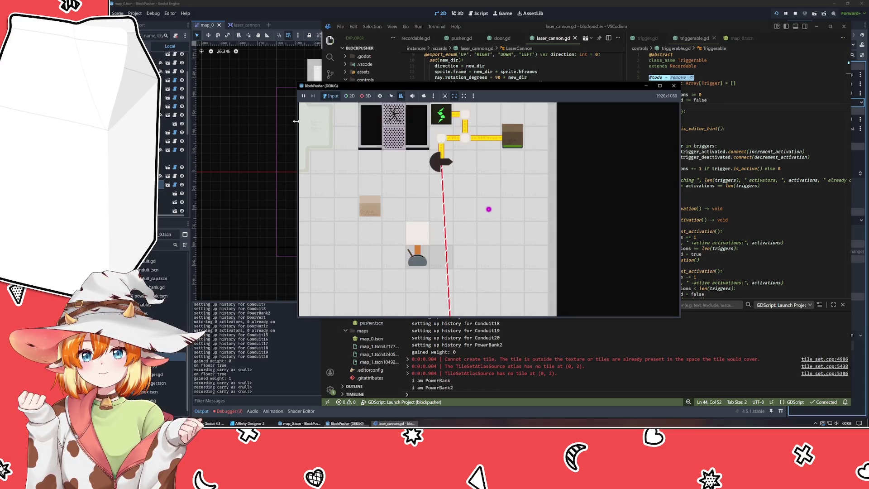
# Close the old game, run it with the updated script to watch the rightward laser, then stop it
pyautogui.click(674, 86)
pyautogui.click(776, 13)
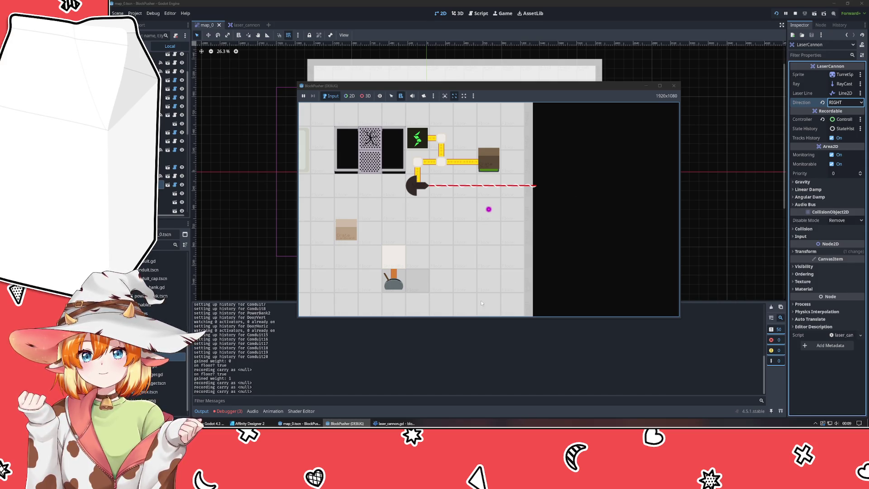
pyautogui.click(673, 86)
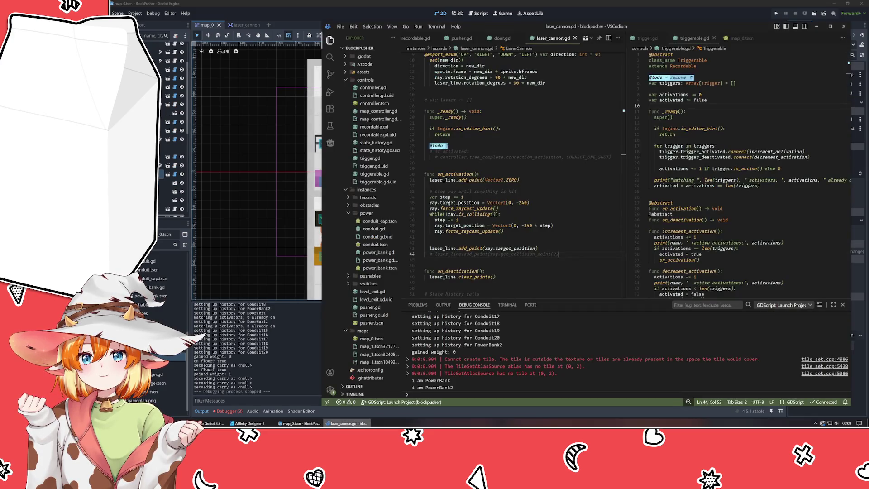
# Uncomment the get_collision_point add_point line, test-run the game, and return to the script
pyautogui.hotkey('ctrl', '/')
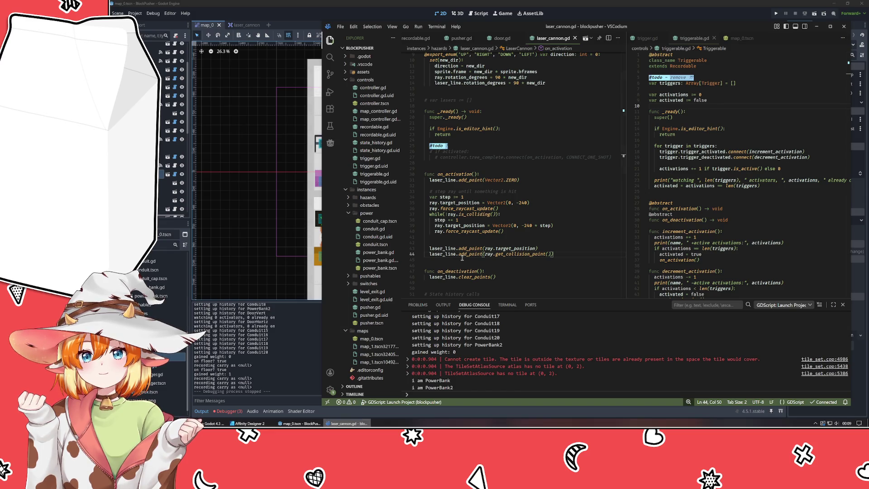
pyautogui.click(776, 13)
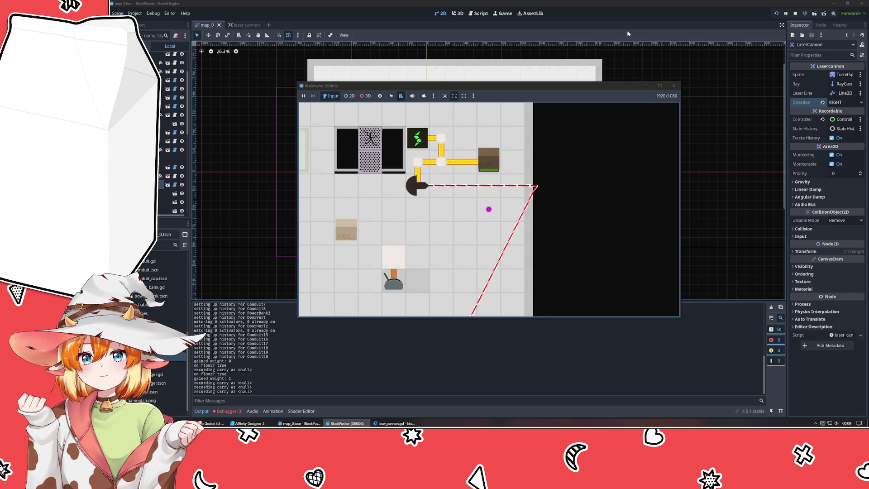
pyautogui.click(674, 86)
pyautogui.hotkey('alt', 'Tab')
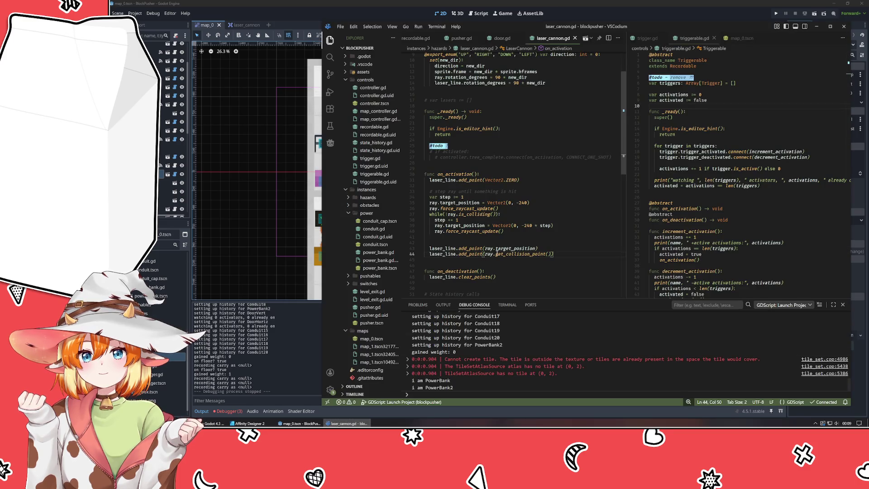
# Comment out the laser line rotation on line 14, save, and run the game from Godot
pyautogui.moveTo(507, 256)
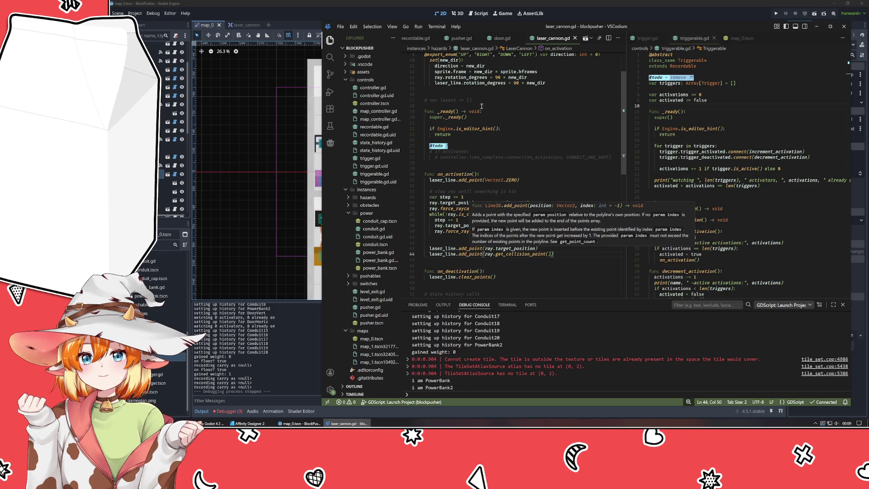
pyautogui.click(479, 83)
pyautogui.hotkey('ctrl', '/')
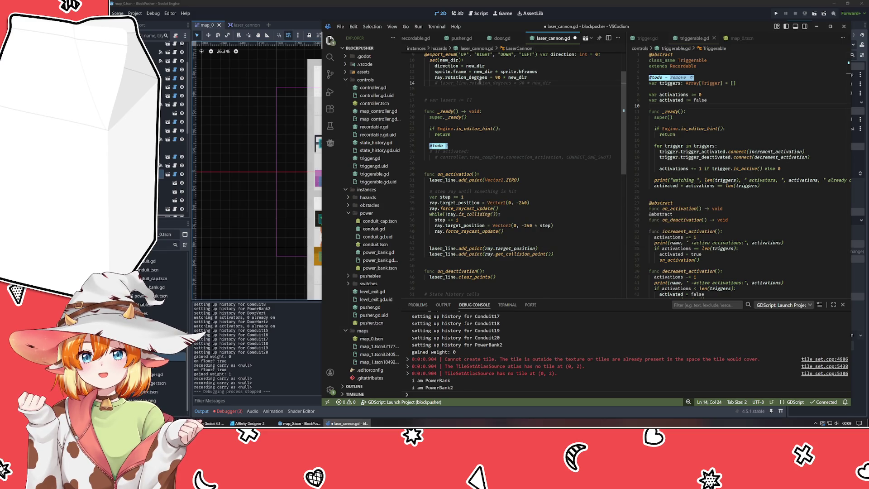
pyautogui.click(557, 249)
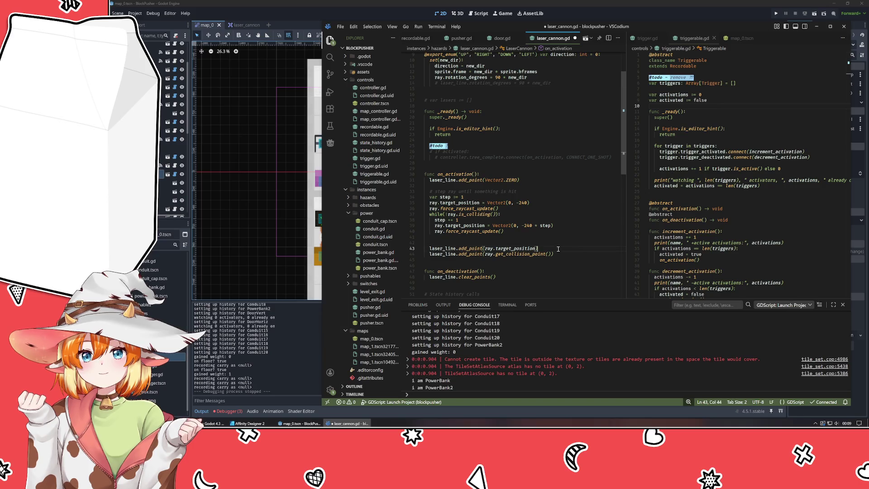
pyautogui.hotkey('ctrl', 's')
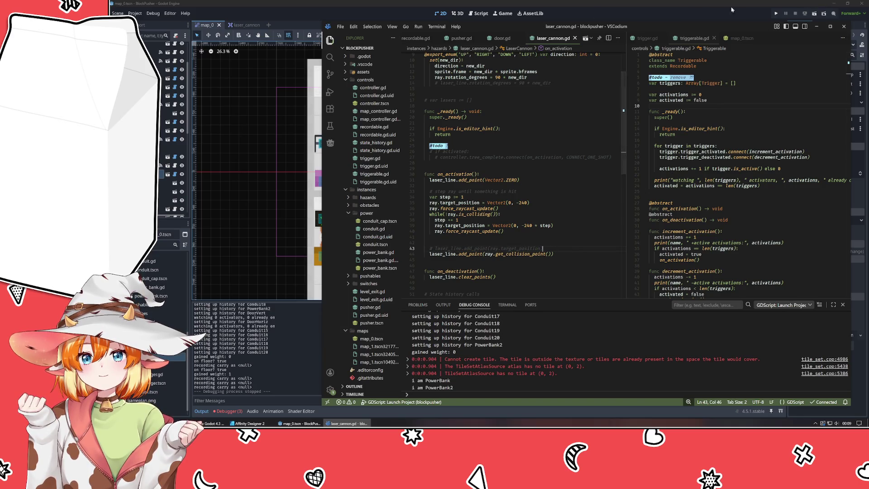
pyautogui.click(697, 9)
pyautogui.press('F5')
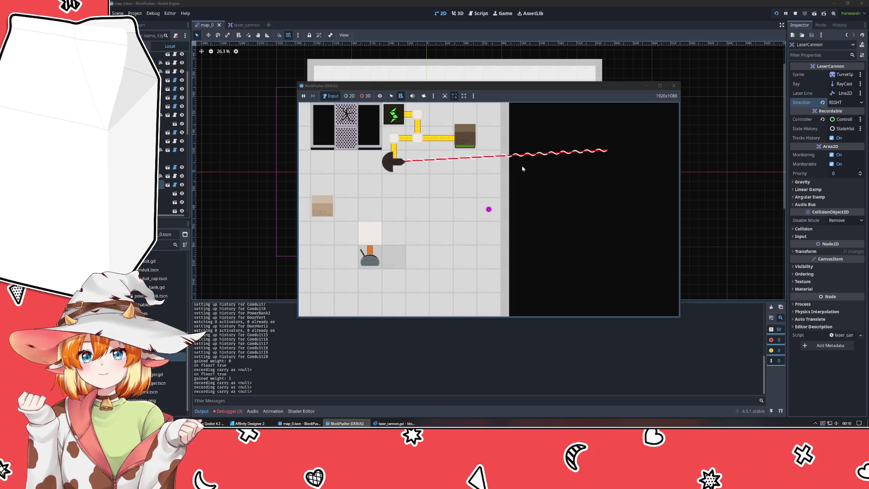
# Close the BlockPusher debug window and return to laser_cannon.gd in VSCodium
pyautogui.click(674, 86)
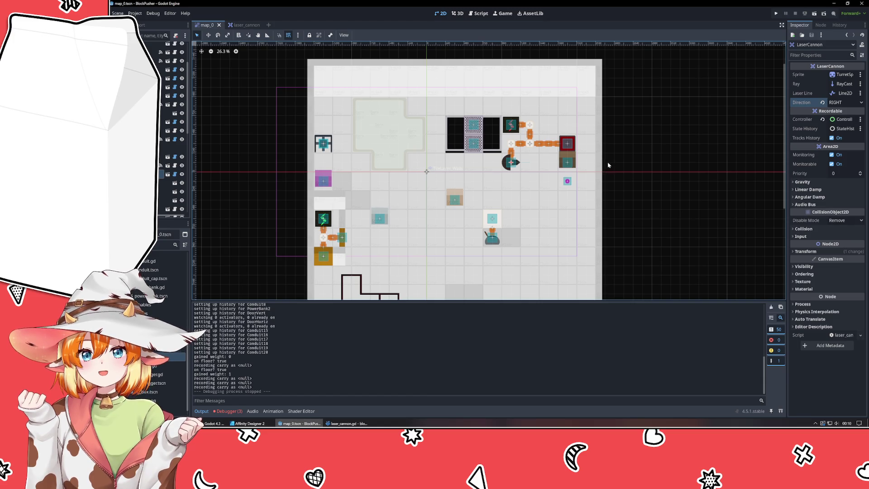
pyautogui.hotkey('alt', 'Tab')
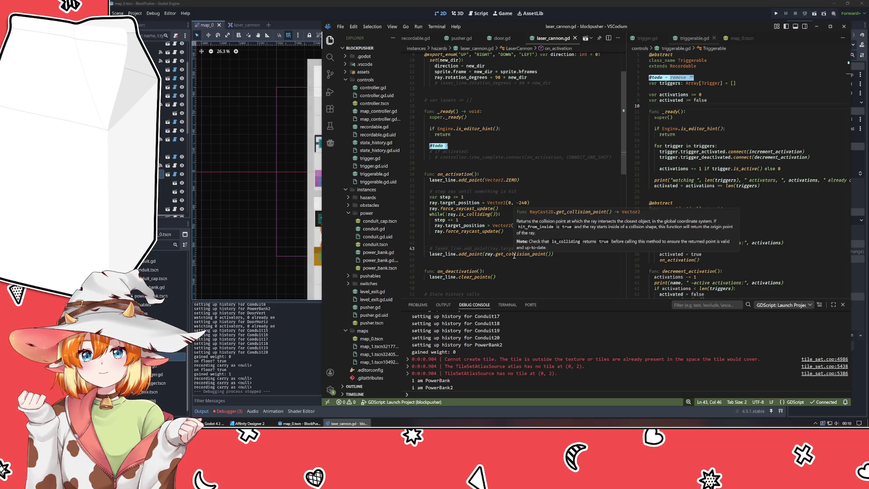
# Open the RayCast2D documentation beside laser_cannon.gd and look up get_collision_normal
pyautogui.click(514, 255)
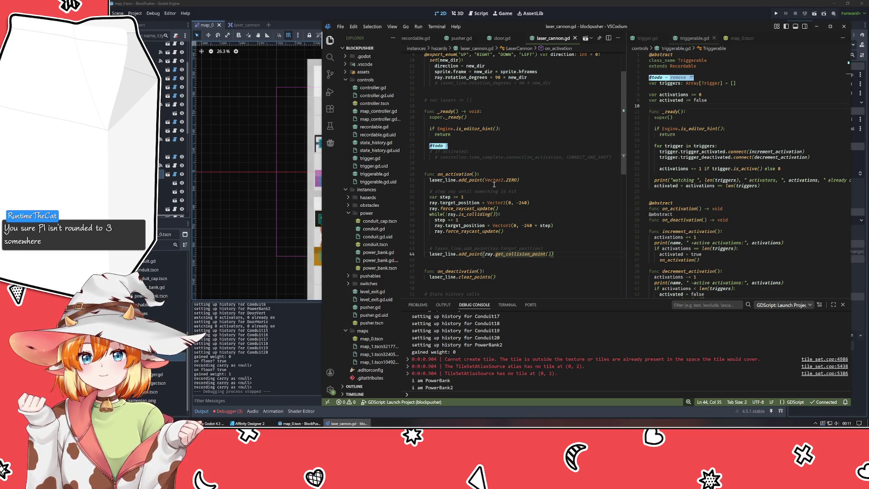
pyautogui.scroll(3, 522, 128)
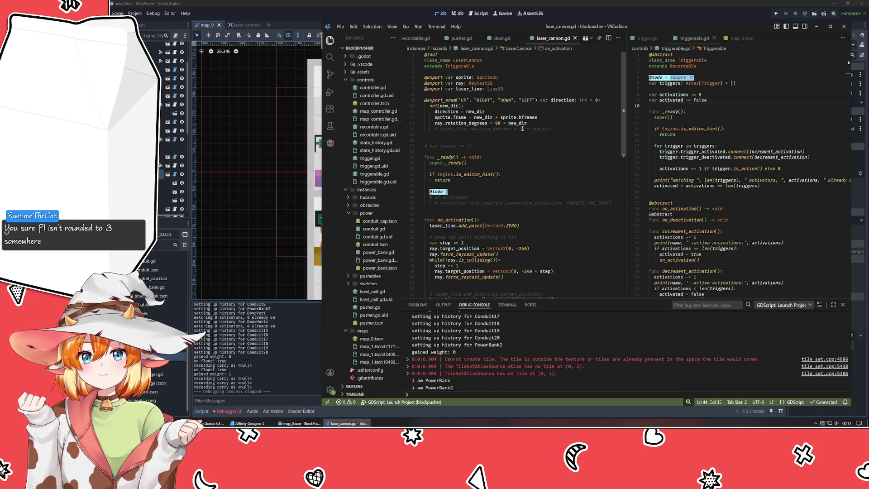
pyautogui.moveTo(560, 100)
pyautogui.click(485, 82)
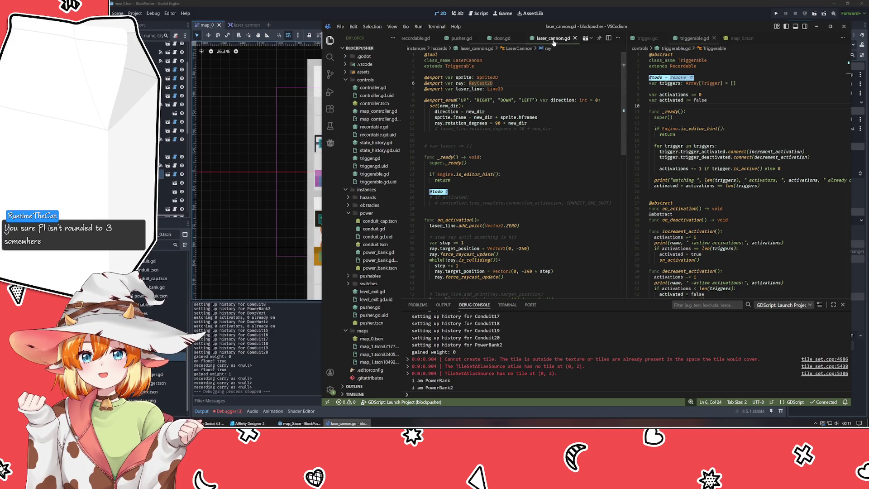
pyautogui.keyDown('ctrl'); pyautogui.click(484, 83); pyautogui.keyUp('ctrl')
pyautogui.moveTo(572, 40); pyautogui.dragTo(656, 77)
pyautogui.scroll(-5, 767, 190)
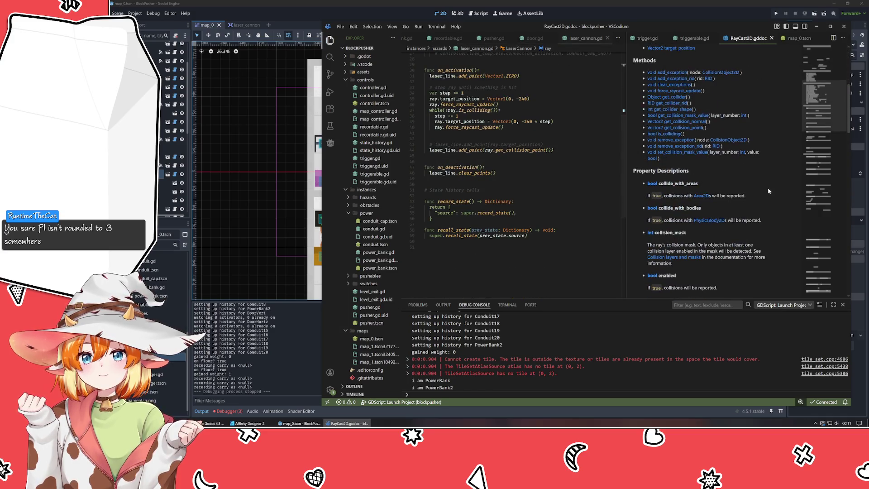
pyautogui.click(683, 122)
pyautogui.scroll(1, 753, 152)
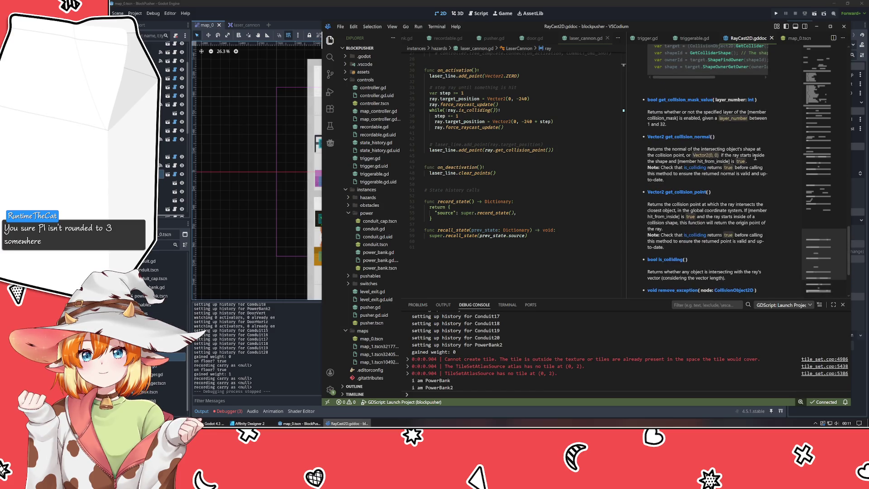
pyautogui.scroll(-1, 759, 192)
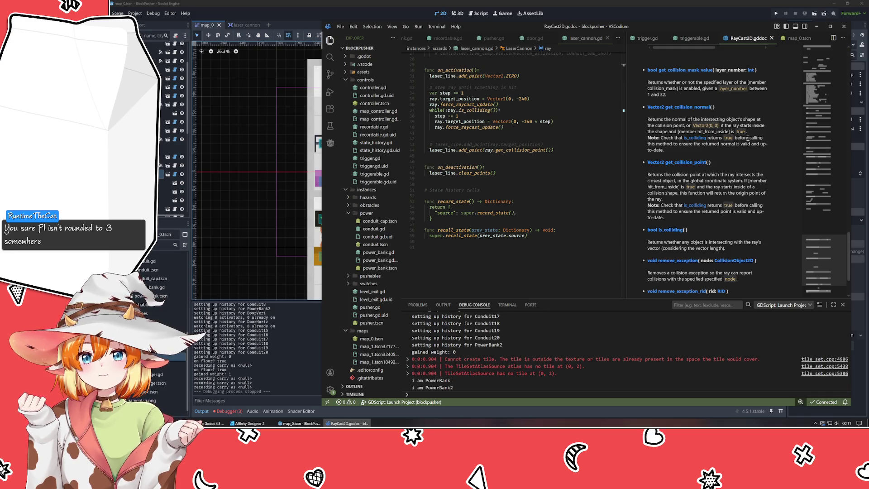
# Change line 44's ray.get_collision_point() to ray.get_collision_normal() and save
pyautogui.click(535, 151)
pyautogui.hotkey('shift', 'Right')
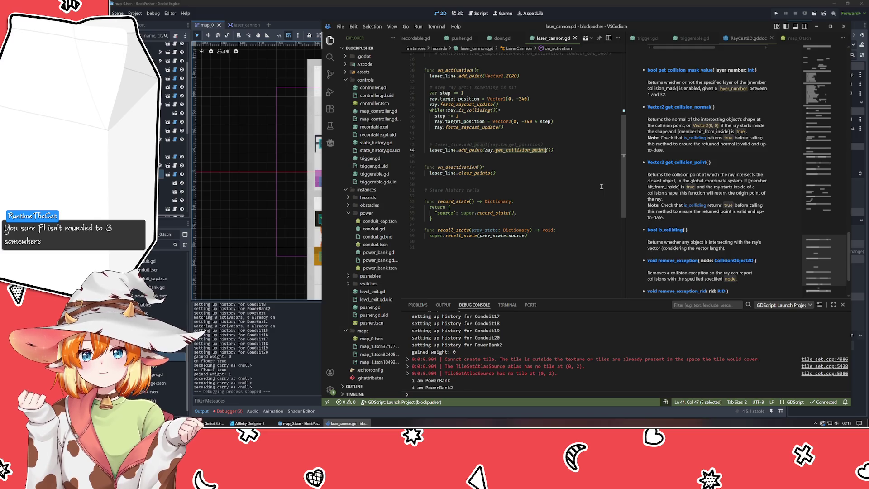
pyautogui.write('normal')
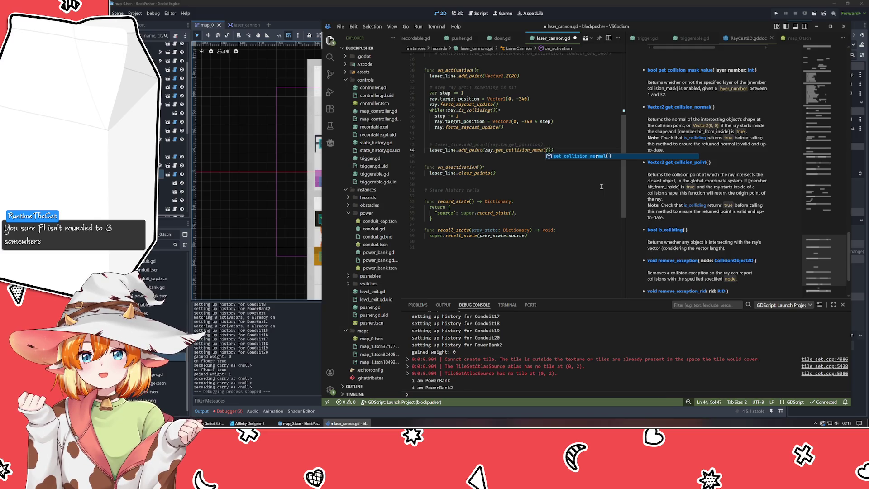
pyautogui.press('Tab')
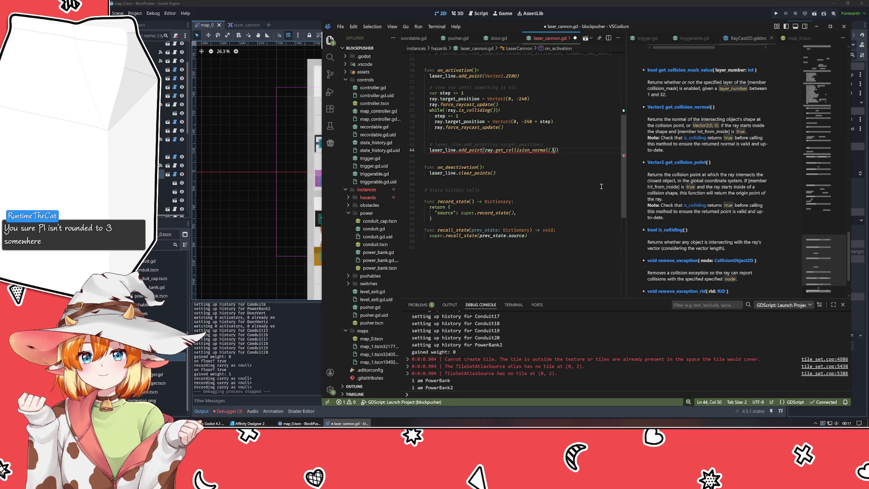
pyautogui.hotkey('ctrl', 's')
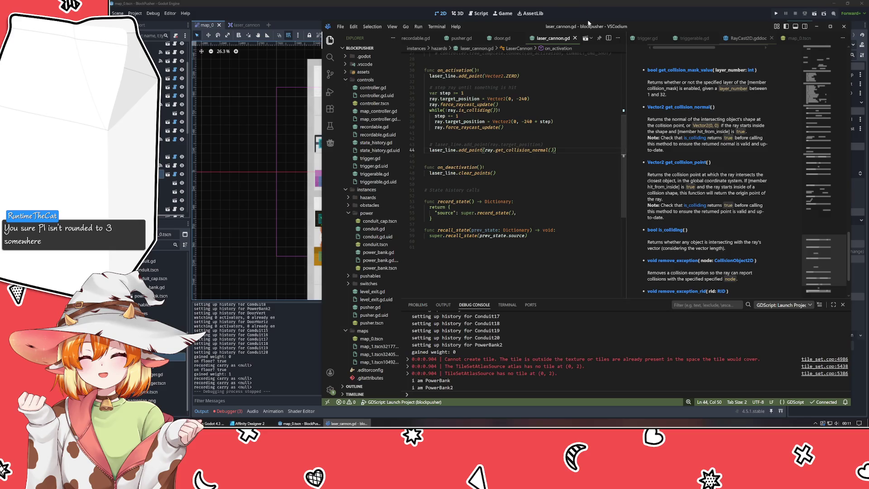
# Run BlockPusher to test the laser, then stop it and return to laser_cannon.gd
pyautogui.press('F5')
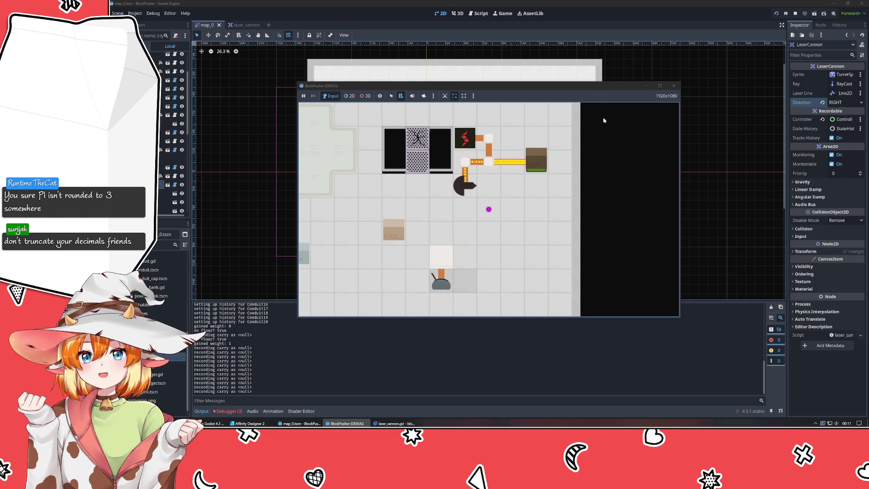
pyautogui.click(673, 85)
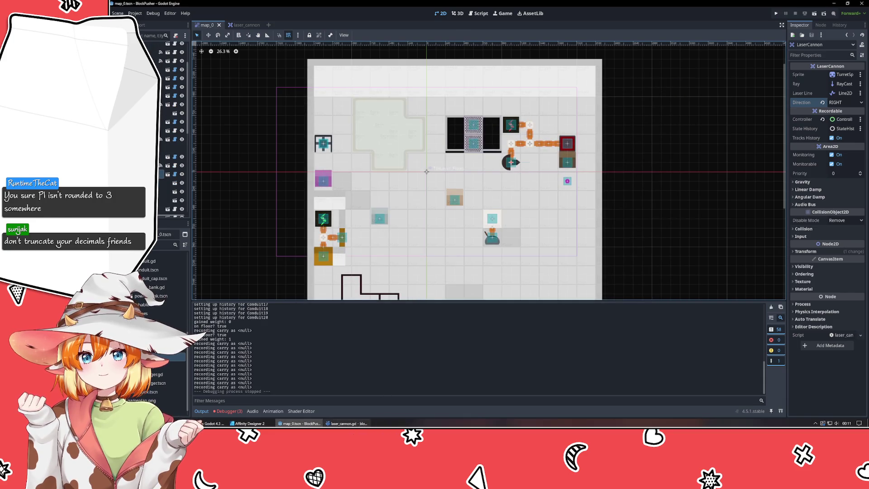
pyautogui.click(346, 423)
# Insert a new line above add_point starting print("targetting ", ray.target_position
pyautogui.click(561, 141)
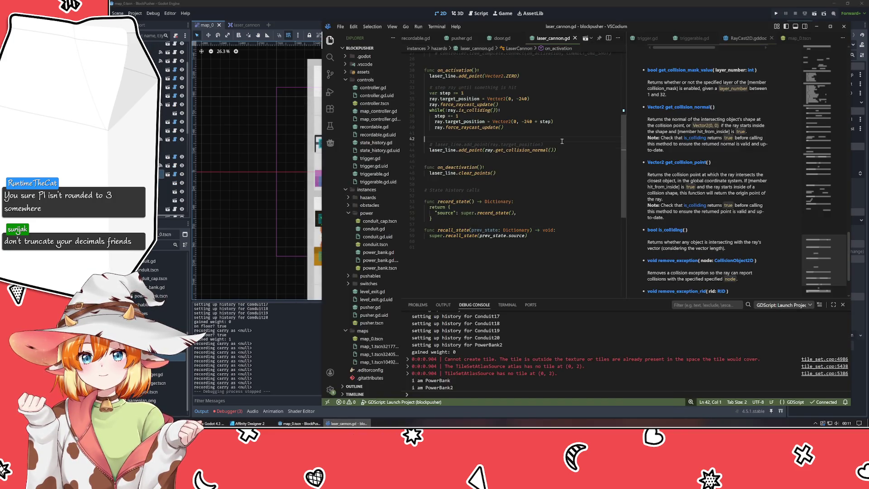
pyautogui.press('Return')
pyautogui.write('print')
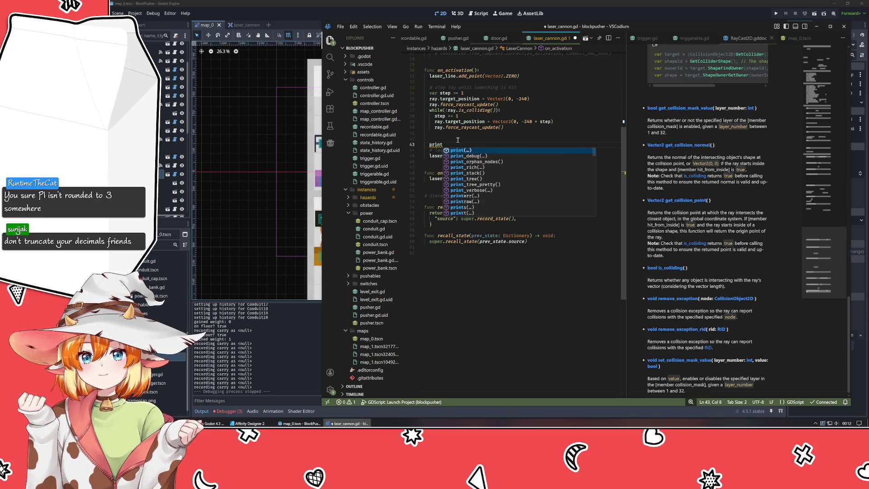
pyautogui.write('(')
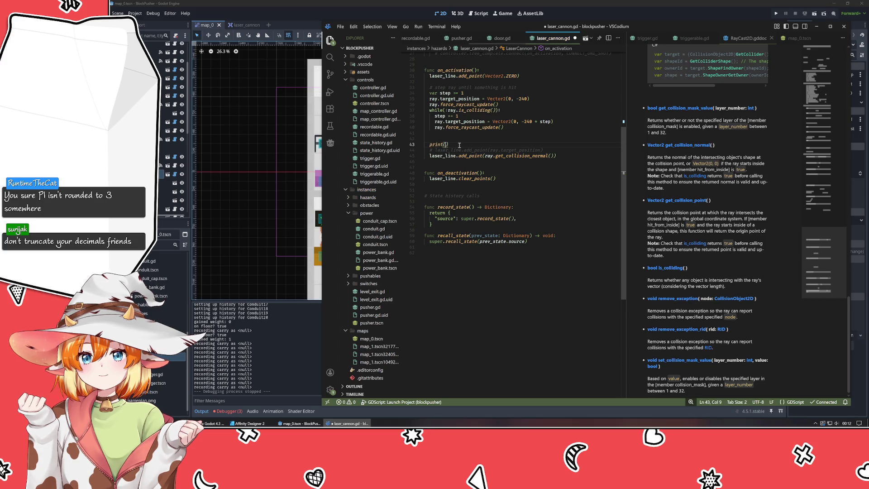
pyautogui.write('"targetting ')
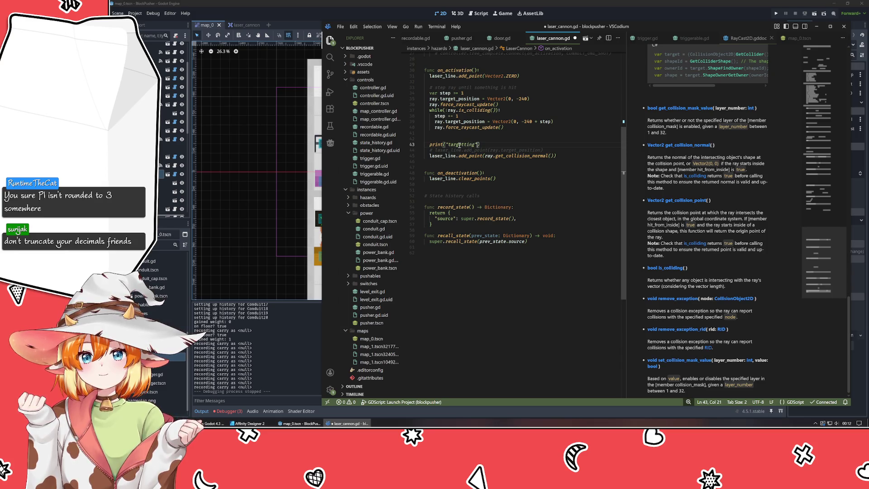
pyautogui.write('", ray.')
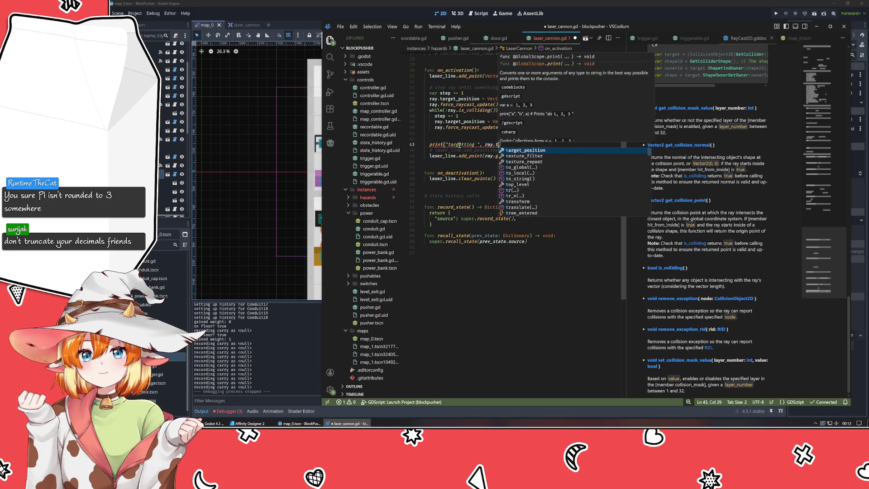
pyautogui.write('target_position')
# Finish the target_position print and add a print of "collision point " with ray.get_collision_point()
pyautogui.press('End')
pyautogui.press('Return')
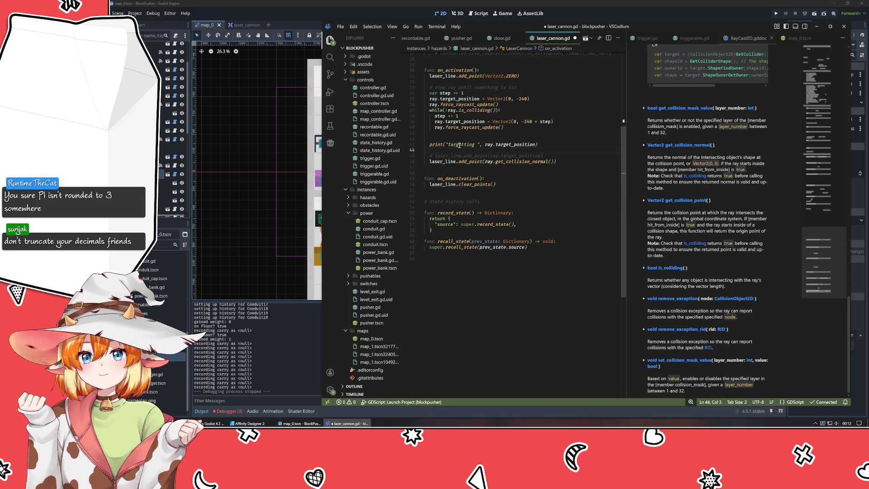
pyautogui.write('rint("')
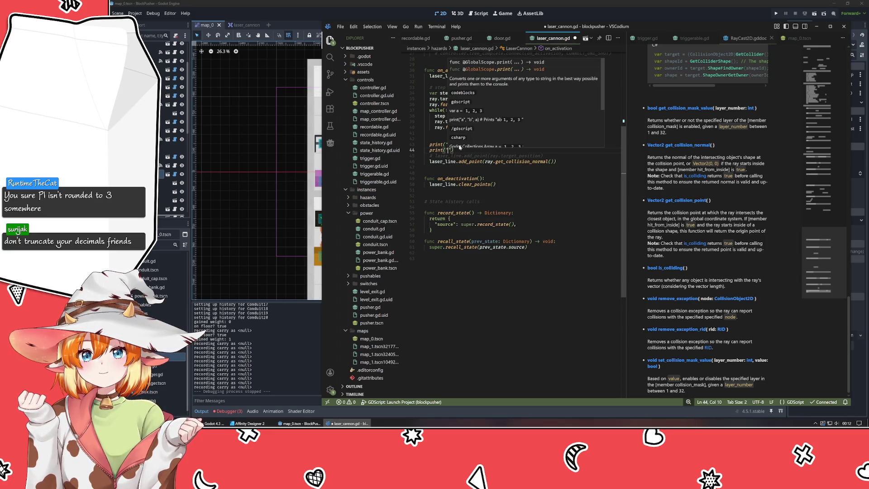
pyautogui.write('collisi')
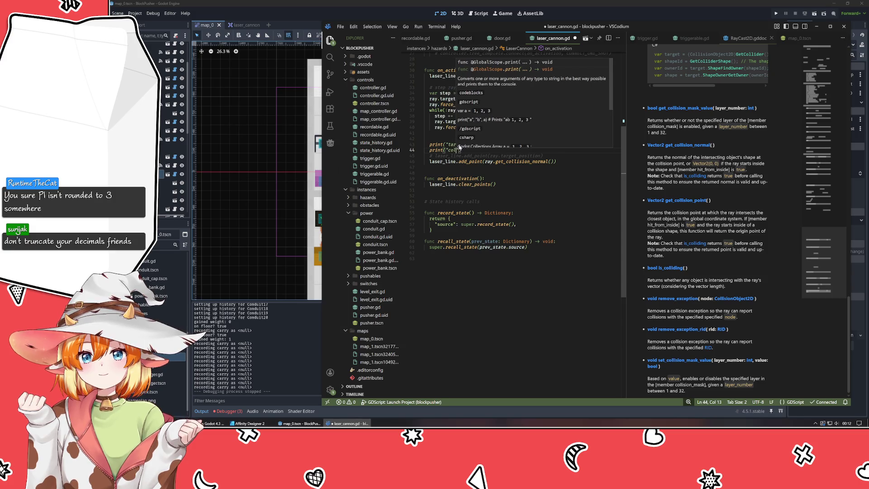
pyautogui.write('on point ')
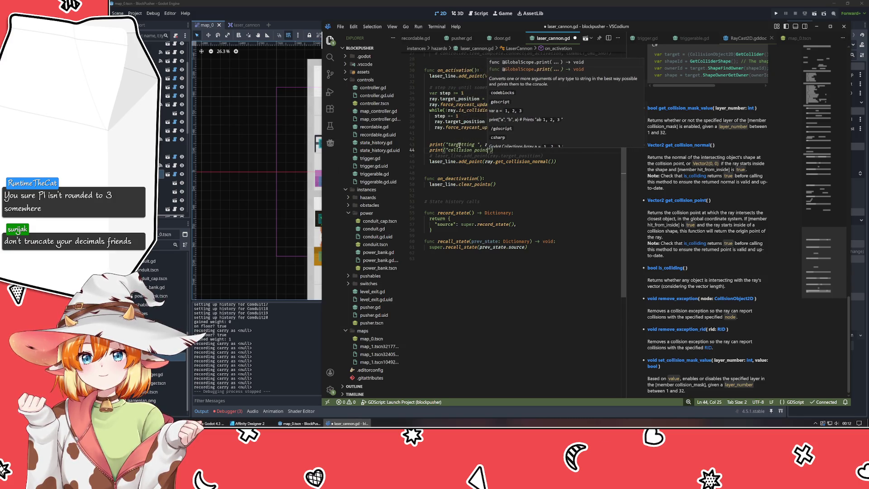
pyautogui.write('", ray.get')
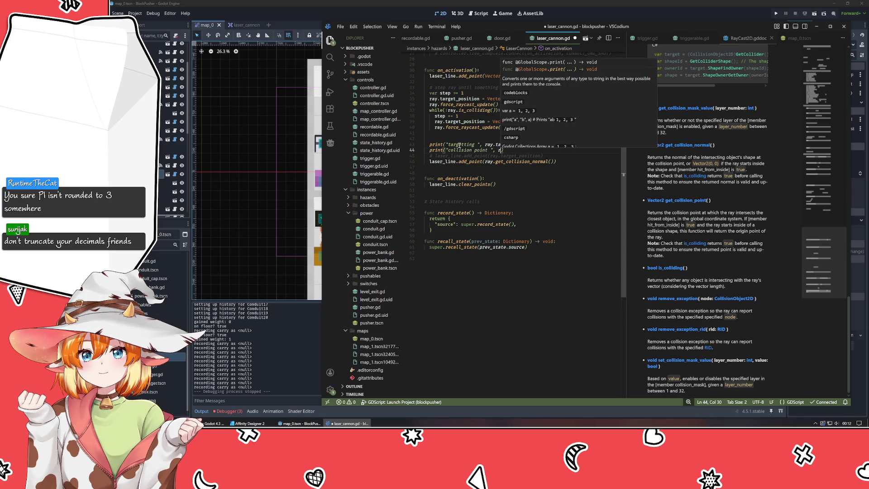
pyautogui.write('Coll')
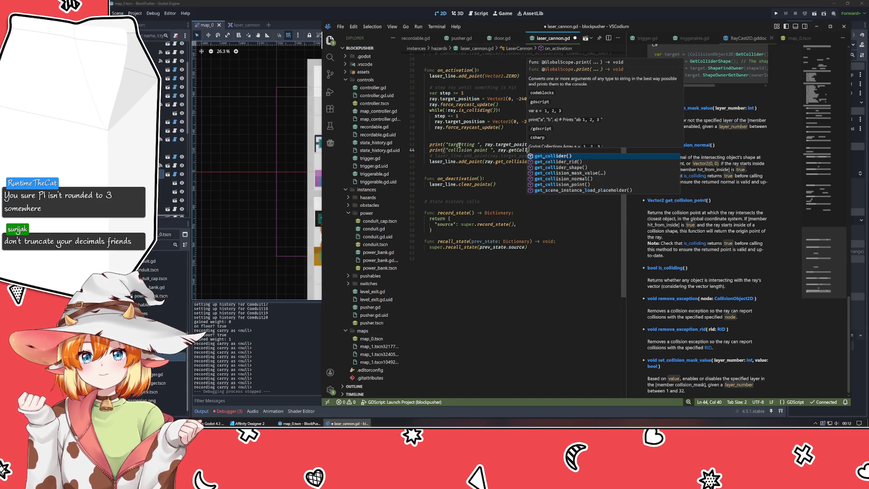
pyautogui.press('Down')
pyautogui.press('Down')
pyautogui.press('Down')
pyautogui.press('Return')
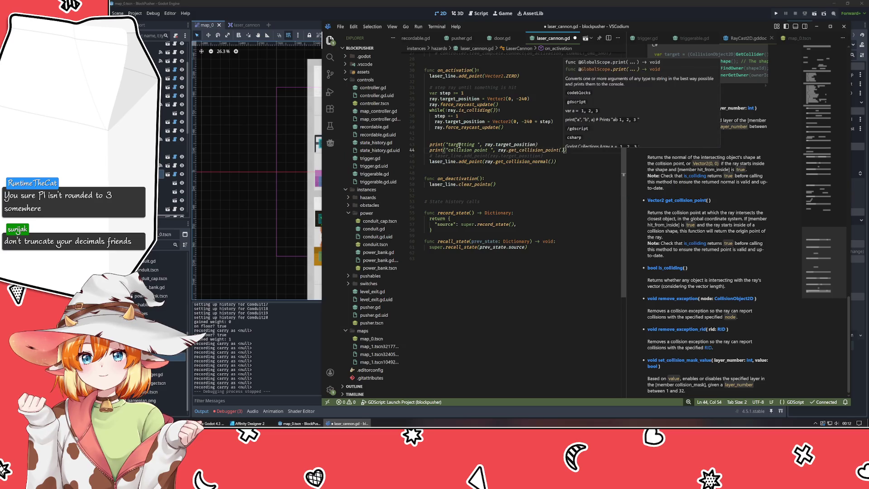
# Duplicate that line into a "collision normal " print using ray.get_collision_normal()
pyautogui.hotkey('shift', 'alt', 'Down')
pyautogui.press('Left')
pyautogui.press('Left')
pyautogui.press('BackSpace')
pyautogui.press('BackSpace')
pyautogui.press('BackSpace')
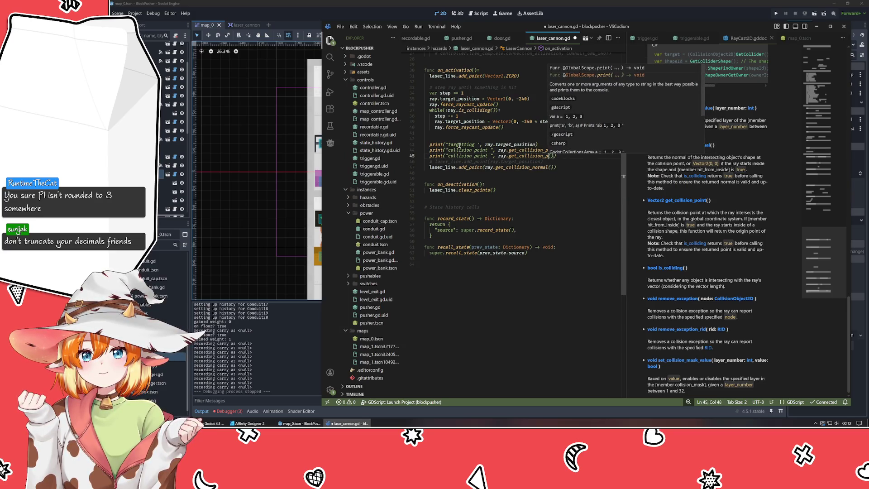
pyautogui.write('normal')
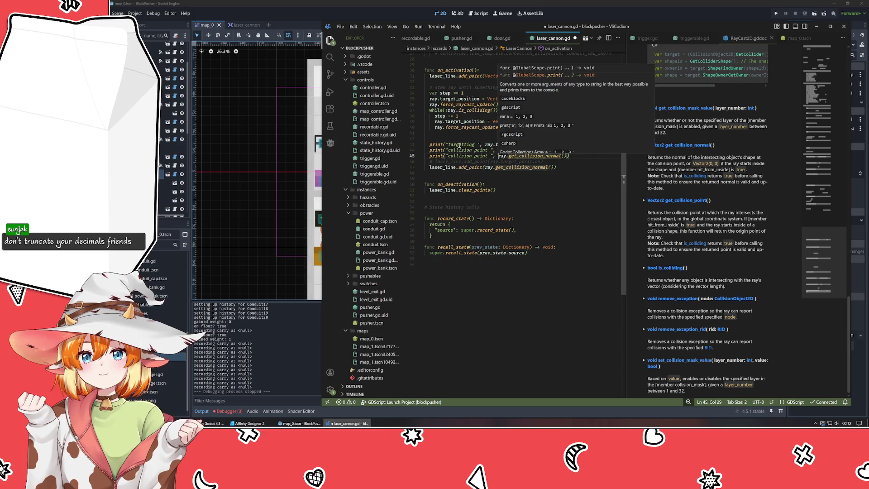
pyautogui.hotkey('ctrl', 'Left')
pyautogui.hotkey('ctrl', 'Left')
pyautogui.hotkey('ctrl', 'Left')
pyautogui.hotkey('ctrl', 'Delete')
pyautogui.write('normal')
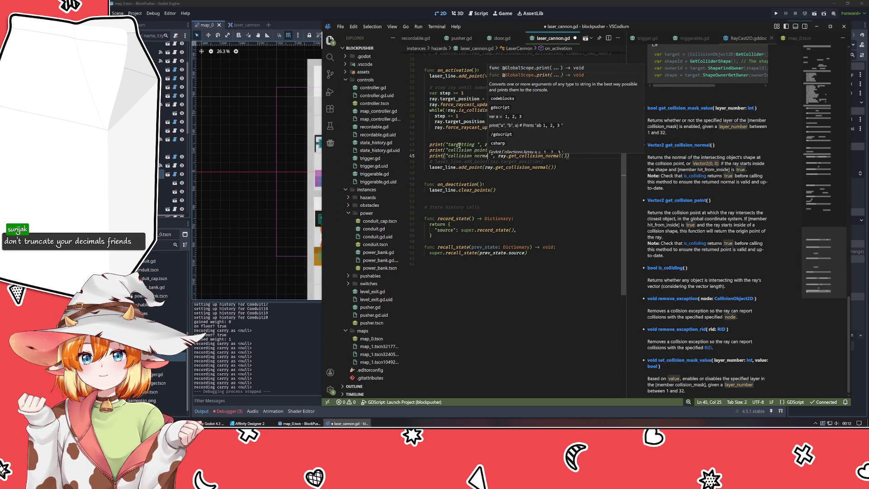
# Draw the laser to ray.target_position instead of the collision normal, save, and rerun the game
pyautogui.press('Down')
pyautogui.hotkey('ctrl', '/')
pyautogui.press('Down')
pyautogui.hotkey('ctrl', '/')
pyautogui.hotkey('ctrl', 's')
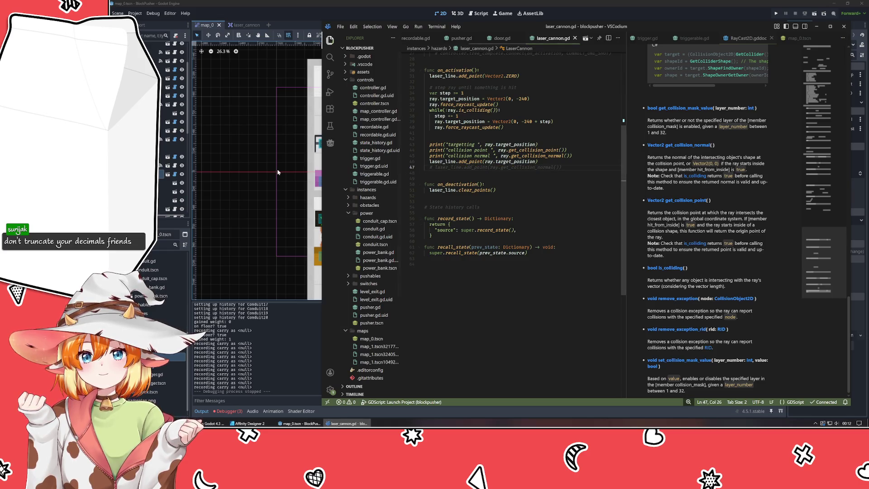
pyautogui.click(268, 175)
pyautogui.press('F5')
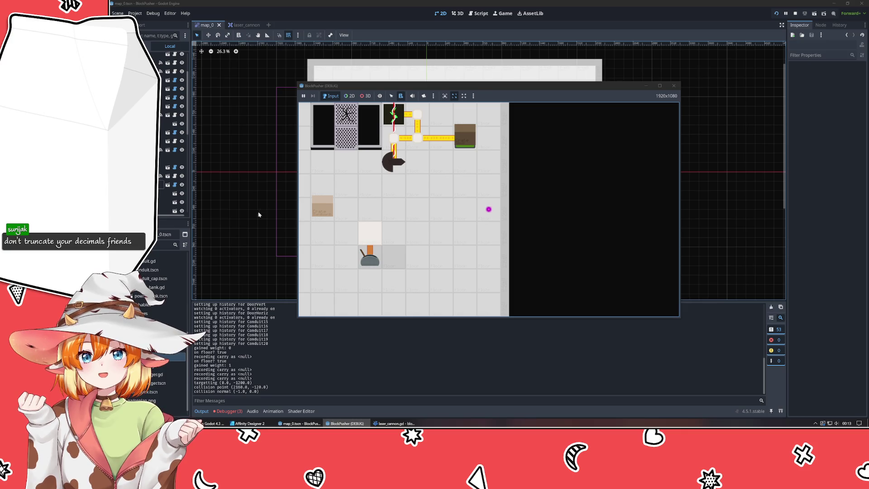
# Scroll and pan the Godot 2D view, zoomed to 21.8%, until the entire map_0 level shows
pyautogui.click(288, 232)
pyautogui.scroll(-3, 532, 137)
pyautogui.hscroll(3, 508, 86)
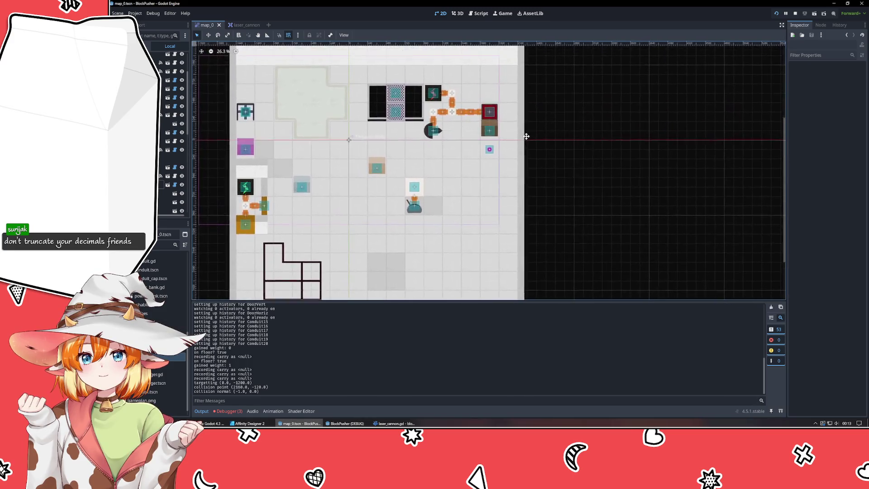
pyautogui.hscroll(3, 448, 166)
pyautogui.scroll(2, 448, 167)
pyautogui.scroll(-5, 509, 273)
pyautogui.hscroll(-2, 509, 273)
pyautogui.hscroll(-2, 509, 273)
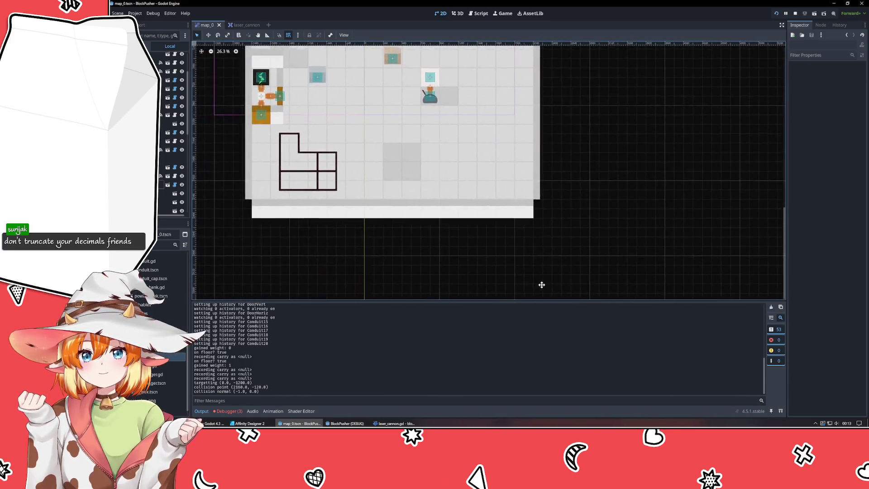
pyautogui.scroll(-2, 541, 287)
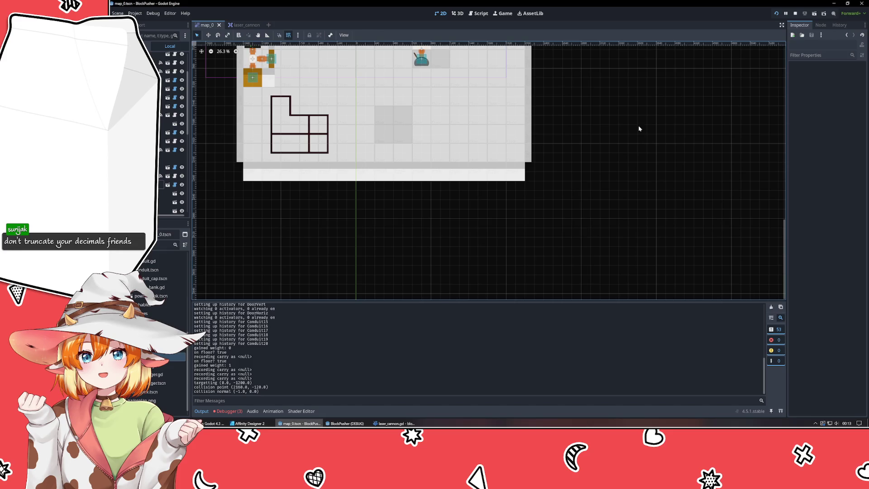
pyautogui.scroll(-2, 609, 255)
pyautogui.moveTo(582, 236)
pyautogui.mouseDown()
pyautogui.moveTo(541, 209)
pyautogui.moveTo(539, 216)
pyautogui.mouseUp()
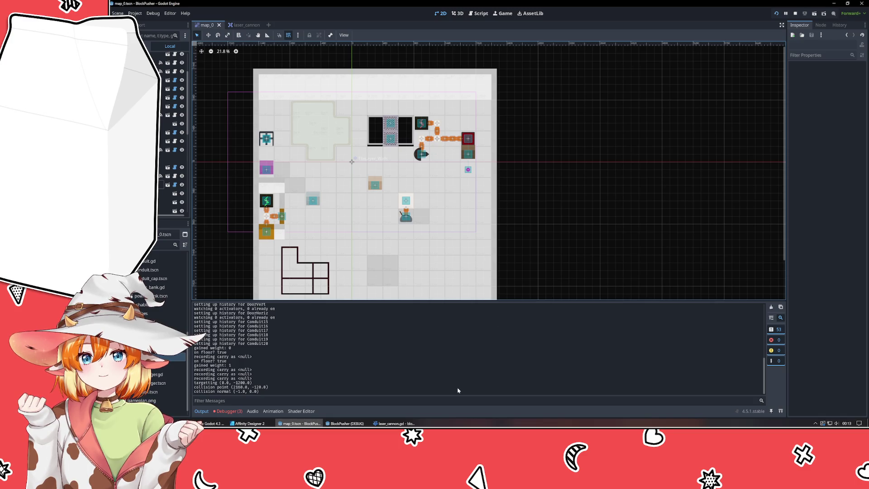
pyautogui.click(392, 423)
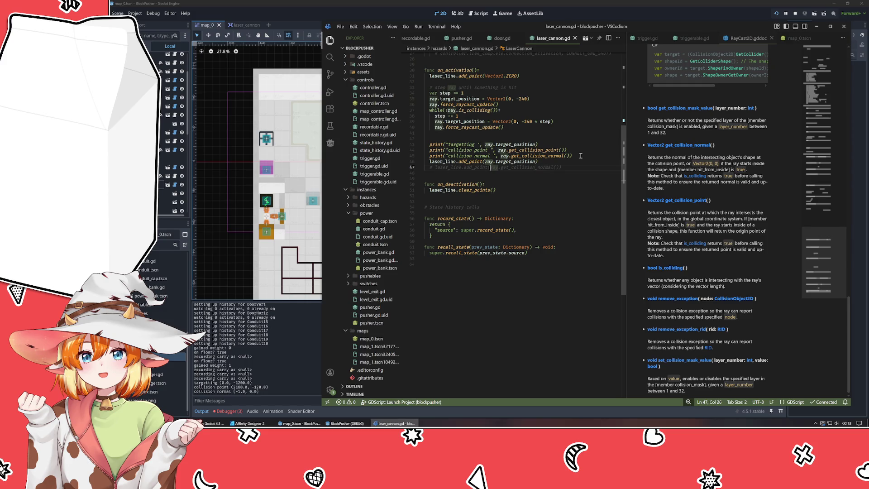
# Delete the collision normal print, restore add_point with ray.get_collision_point(), and save
pyautogui.moveTo(581, 156); pyautogui.dragTo(581, 152)
pyautogui.press('BackSpace')
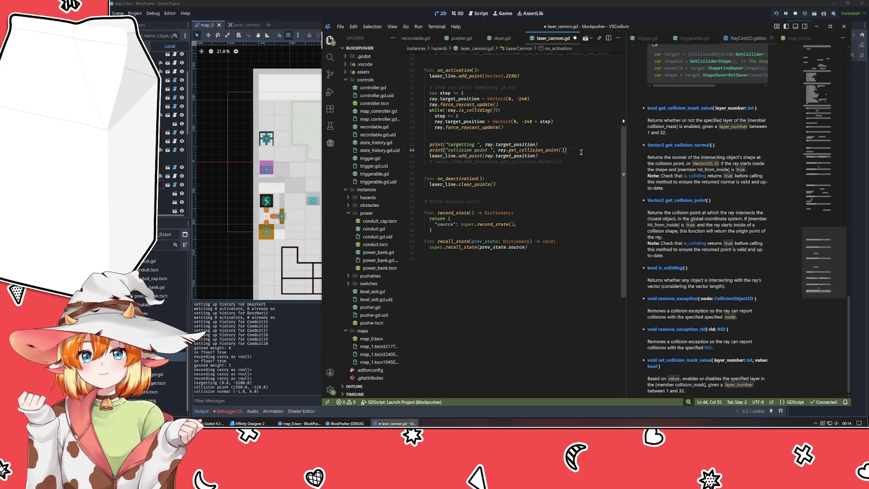
pyautogui.click(555, 161)
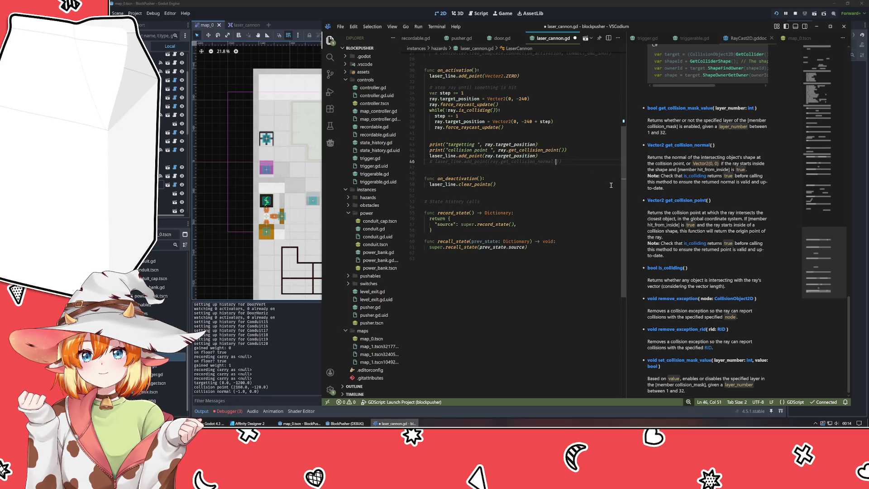
pyautogui.hotkey('ctrl', '/')
pyautogui.press('BackSpace')
pyautogui.press('BackSpace')
pyautogui.press('BackSpace')
pyautogui.press('BackSpace')
pyautogui.write('point')
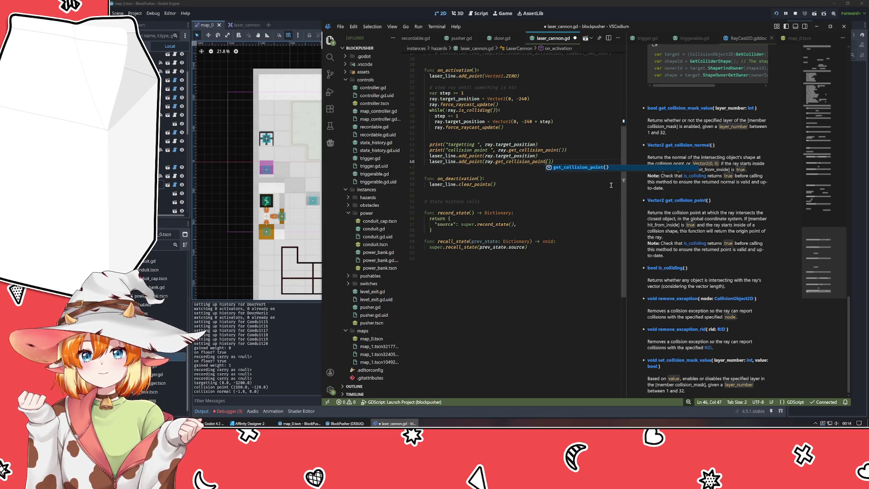
pyautogui.press('Escape')
pyautogui.press('Up')
pyautogui.hotkey('ctrl', 's')
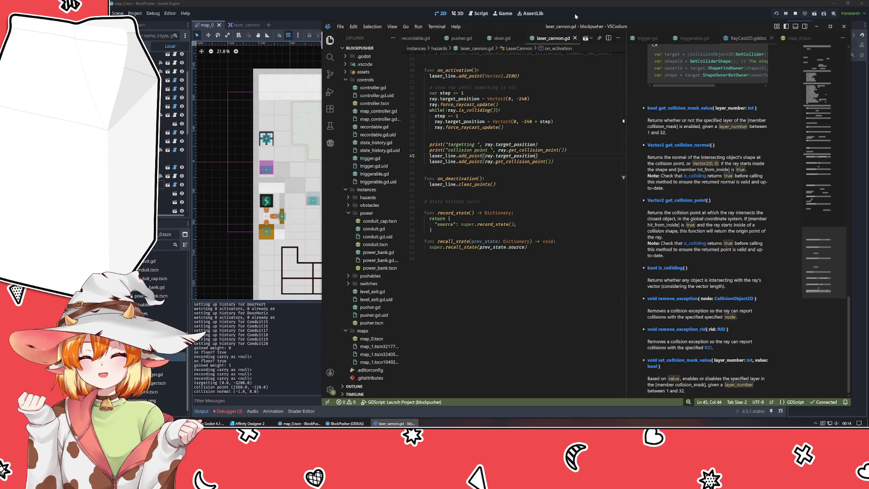
# Launch the project from the Godot editor to test the laser
pyautogui.scroll(5, 498, 203)
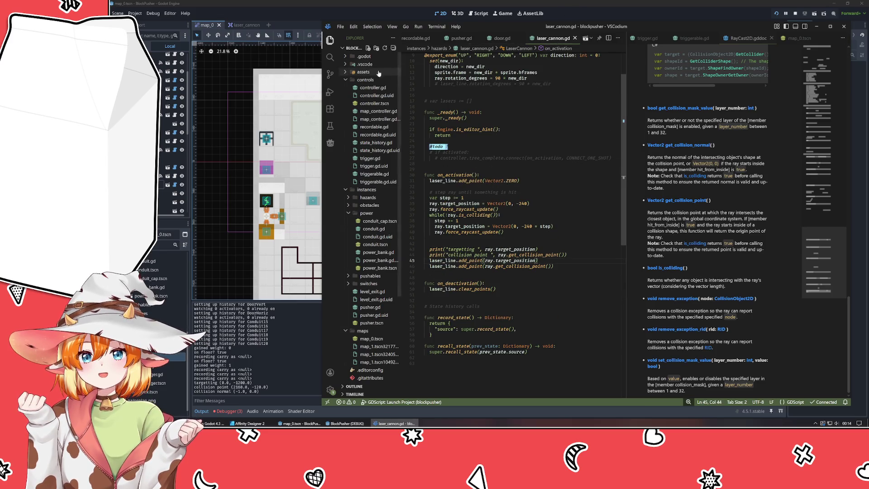
pyautogui.hotkey('alt', 'Tab')
pyautogui.press('F5')
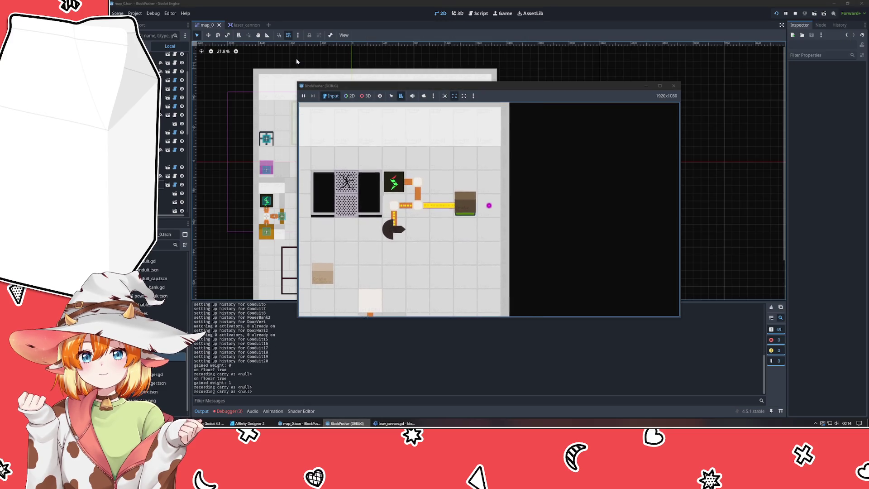
# Fire the laser with the Down key, watch it slant off the right edge, then close the game
pyautogui.press('Down')
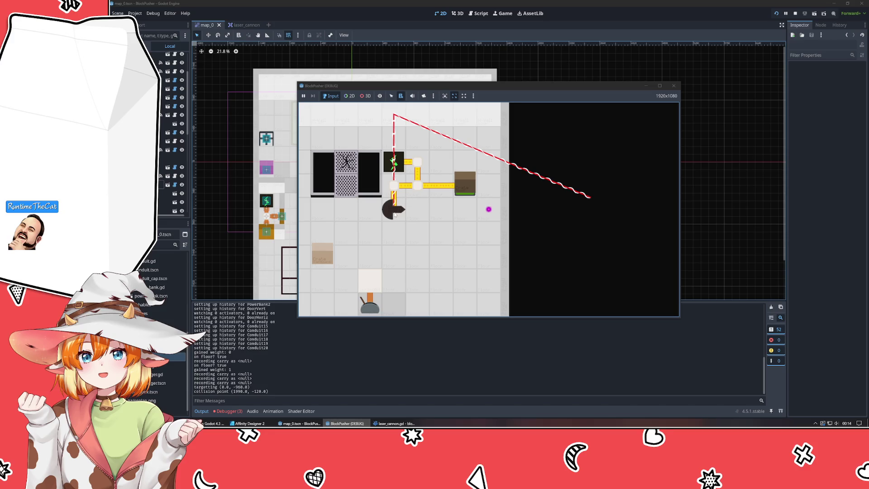
pyautogui.click(673, 85)
# Make line 46 add_point(ray.get_collision_point() - global_position)
pyautogui.hotkey('alt', 'Tab')
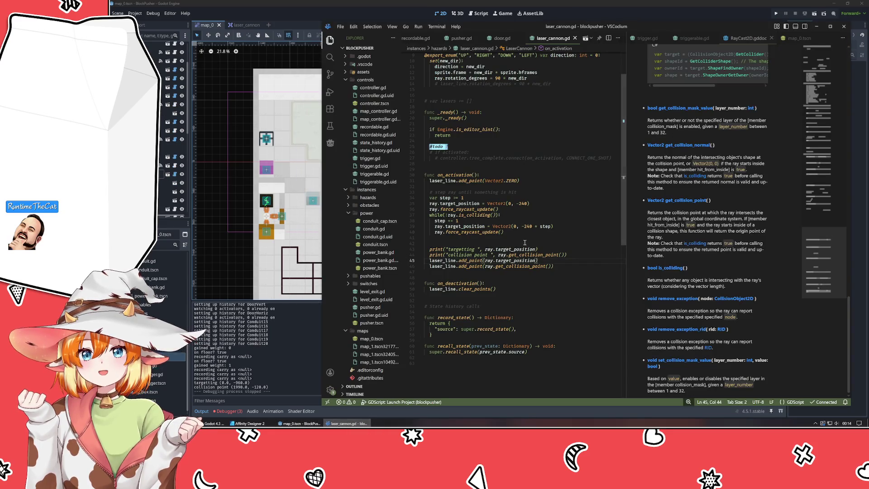
pyautogui.press('Down')
pyautogui.press('End')
pyautogui.press('Left')
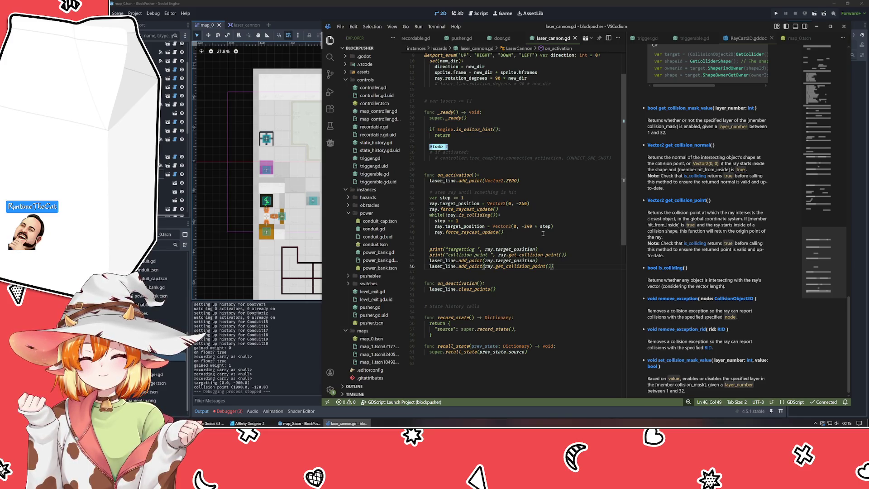
pyautogui.write('- position')
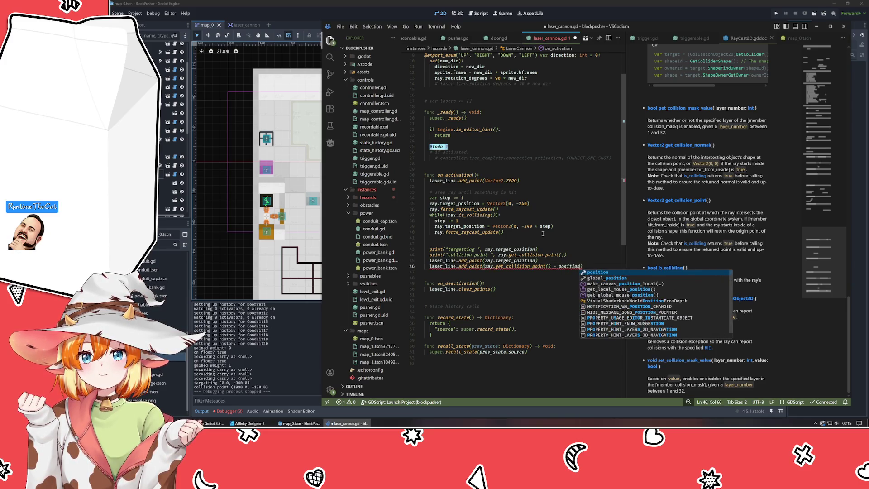
pyautogui.press('Up')
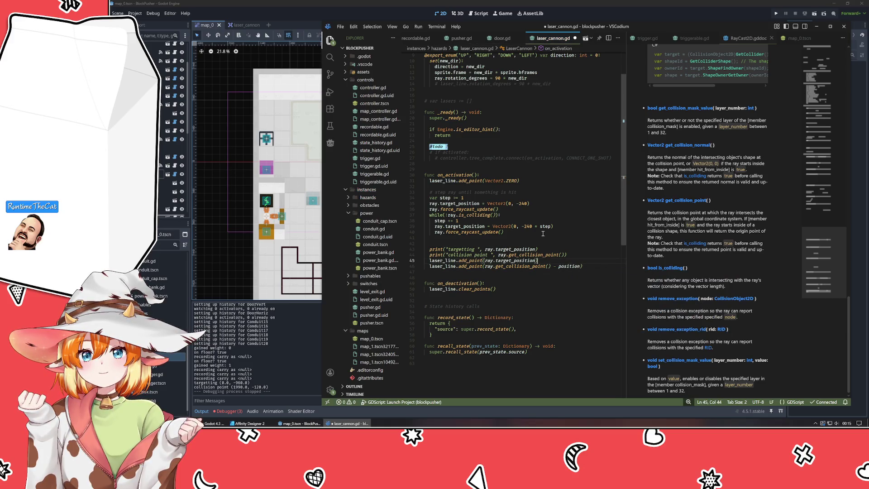
pyautogui.press('Down')
pyautogui.press('End')
pyautogui.press('Left')
pyautogui.hotkey('ctrl', 'BackSpace')
pyautogui.write('glo')
pyautogui.press('Return')
# Delete the debug prints and the target_position add_point, then rerun the game
pyautogui.press('Up')
pyautogui.hotkey('shift', 'Up')
pyautogui.hotkey('shift', 'Up')
pyautogui.hotkey('shift', 'Up')
pyautogui.press('BackSpace')
pyautogui.press('BackSpace')
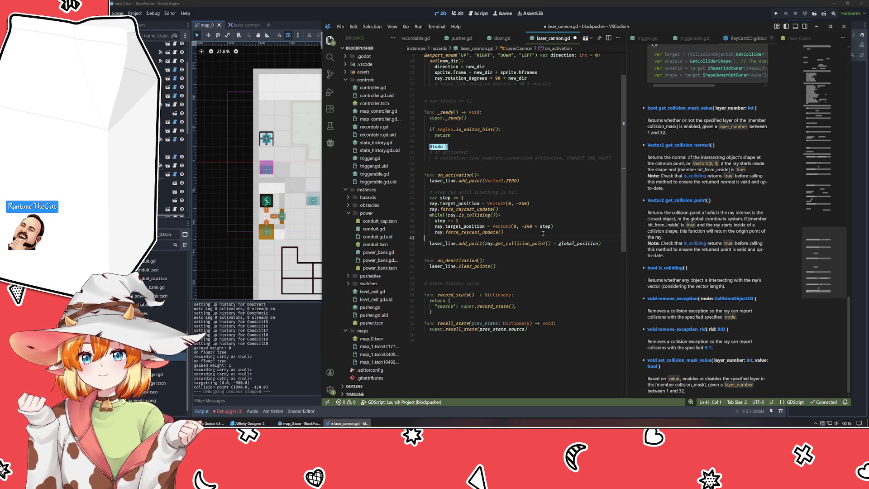
pyautogui.click(631, 7)
pyautogui.press('F5')
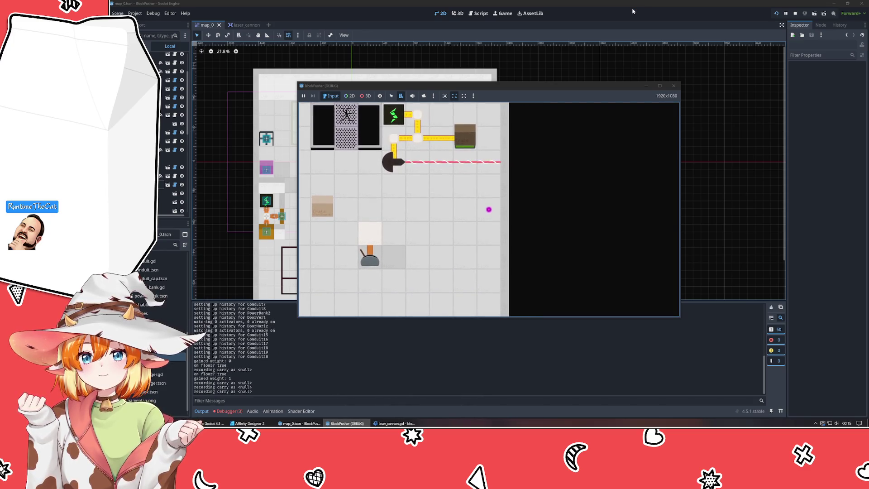
# Restart BlockPusher, play the level to check where the laser ends beside the block, then close it
pyautogui.click(672, 85)
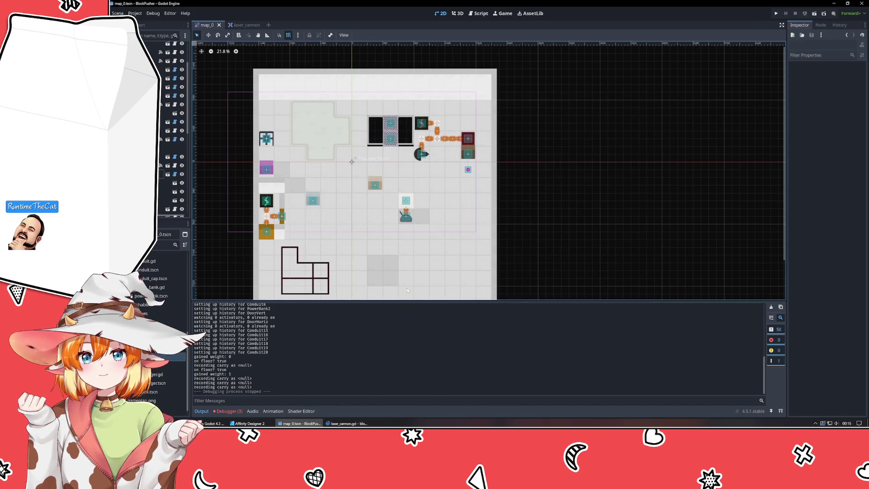
pyautogui.hotkey('alt', 'Tab')
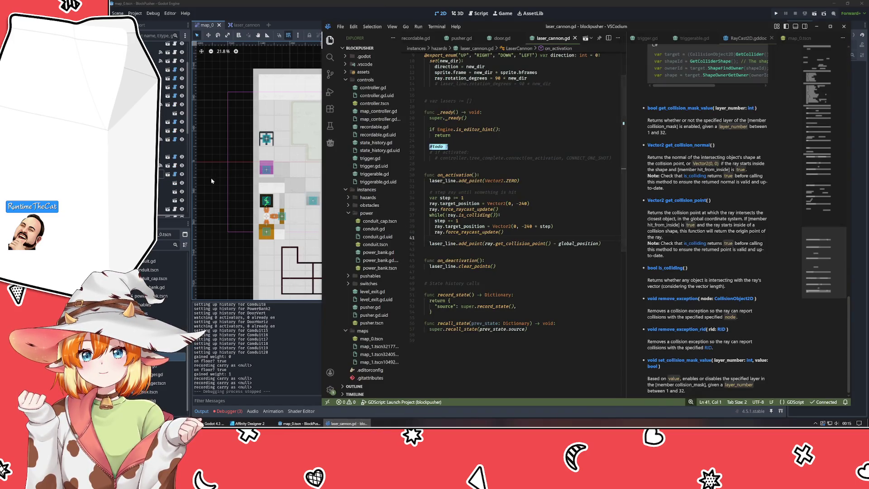
pyautogui.hotkey('alt', 'Tab')
pyautogui.click(776, 14)
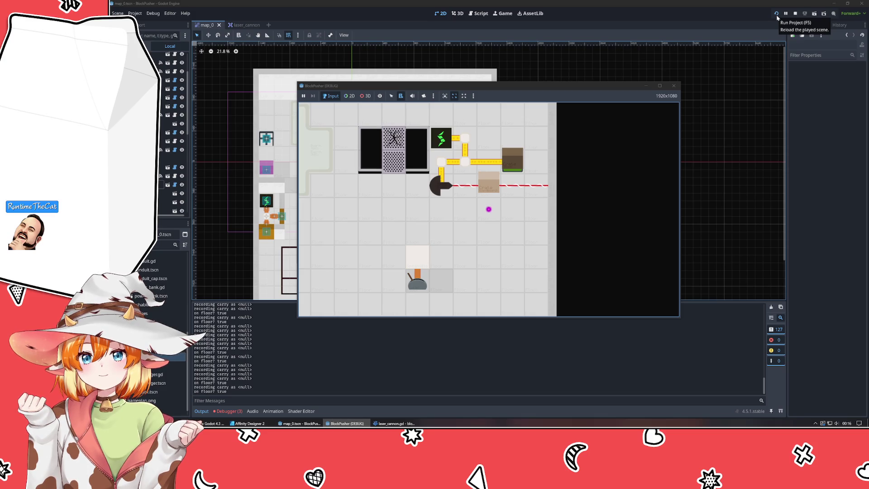
pyautogui.click(672, 85)
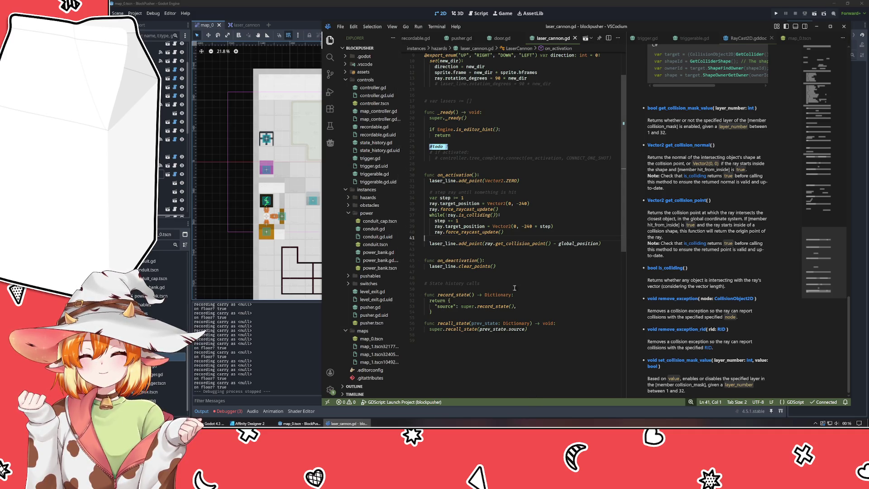
# Click through laser_cannon.gd without editing, then switch back to the Godot map_0 scene
pyautogui.click(531, 271)
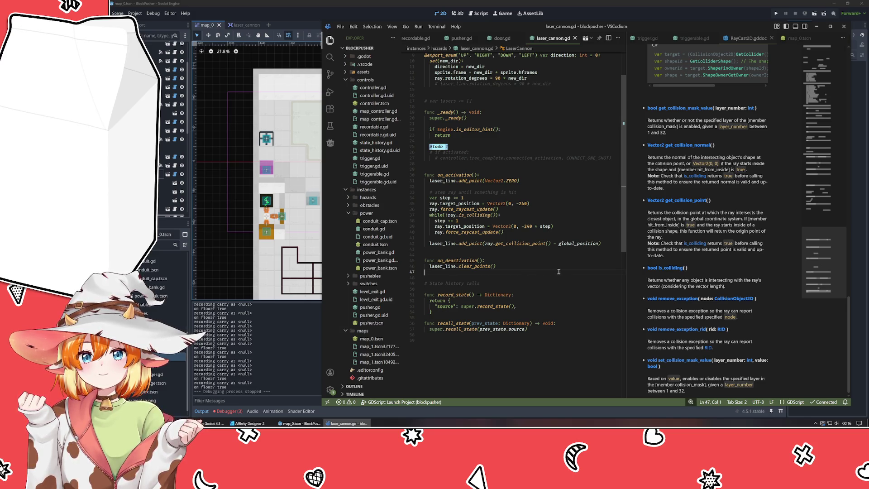
pyautogui.click(478, 364)
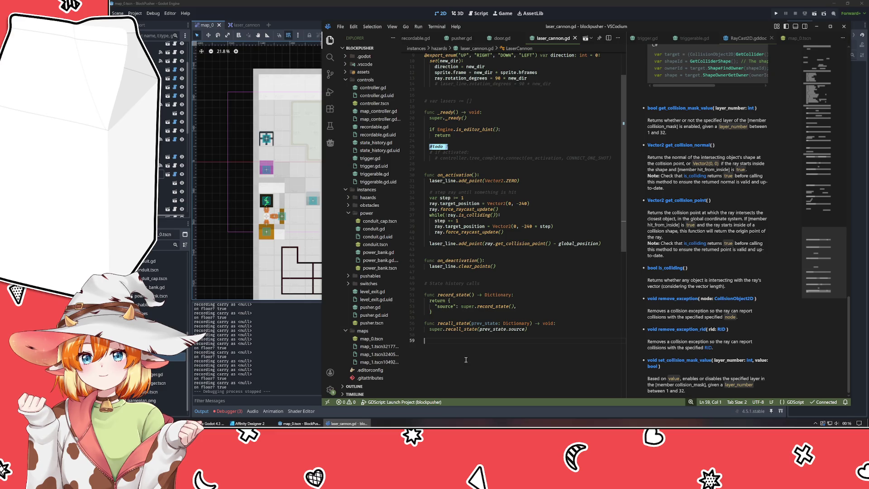
pyautogui.hotkey('alt', 'Tab')
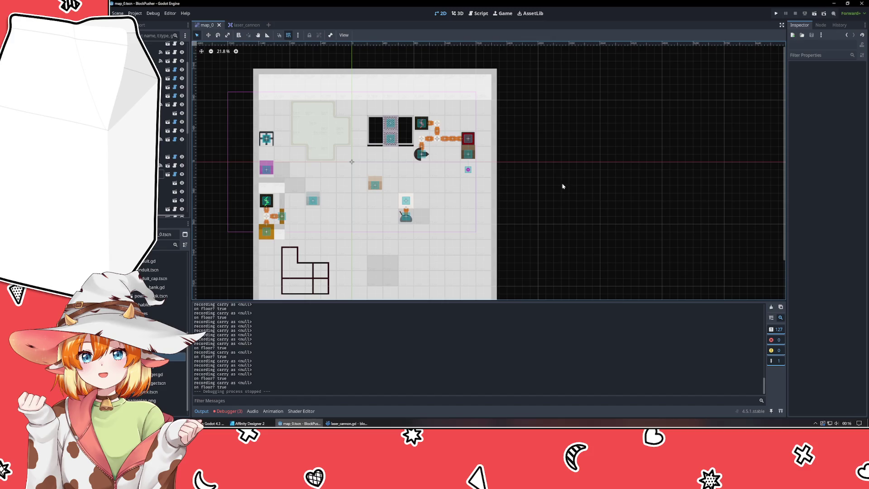